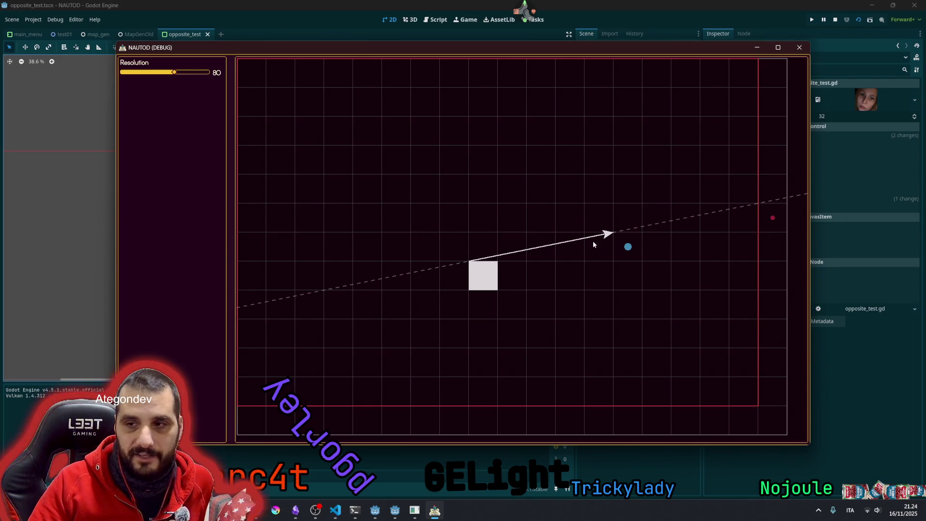
Move the blue target dot and white start square to several grid cells, then close the NAUTOD window
mouse_move(593, 242)
mouse_down()
mouse_move(657, 194)
mouse_move(515, 165)
mouse_move(603, 195)
mouse_move(609, 211)
mouse_up()
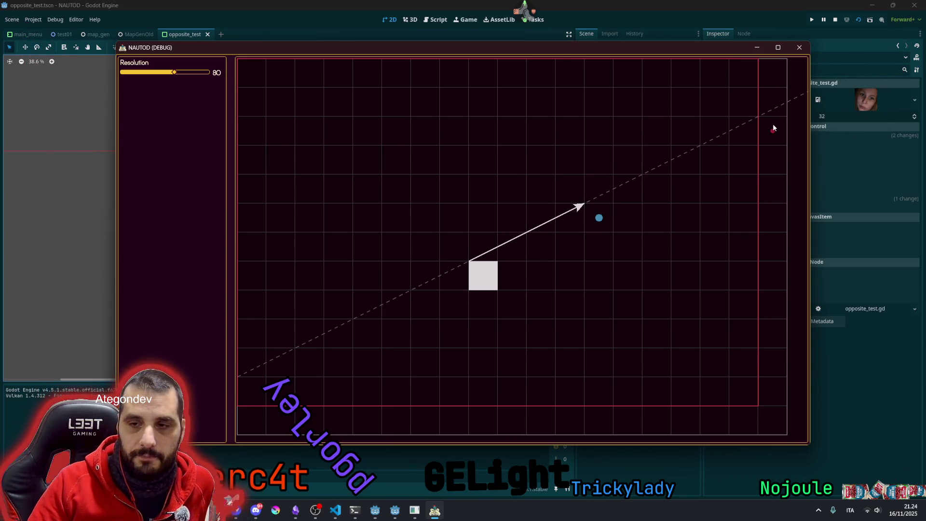
mouse_move(419, 209)
mouse_down()
mouse_move(348, 158)
mouse_move(274, 63)
mouse_up()
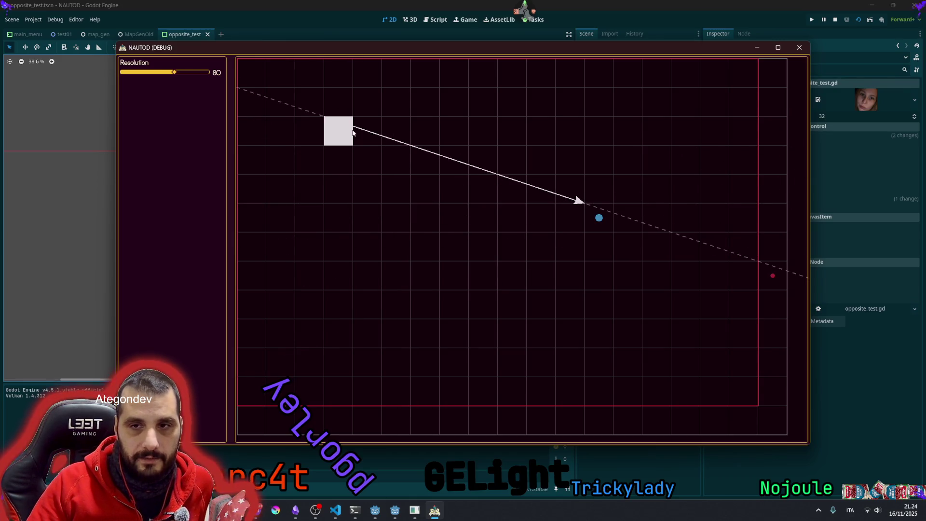
mouse_move(534, 208)
mouse_down()
mouse_move(470, 277)
mouse_move(523, 212)
mouse_up()
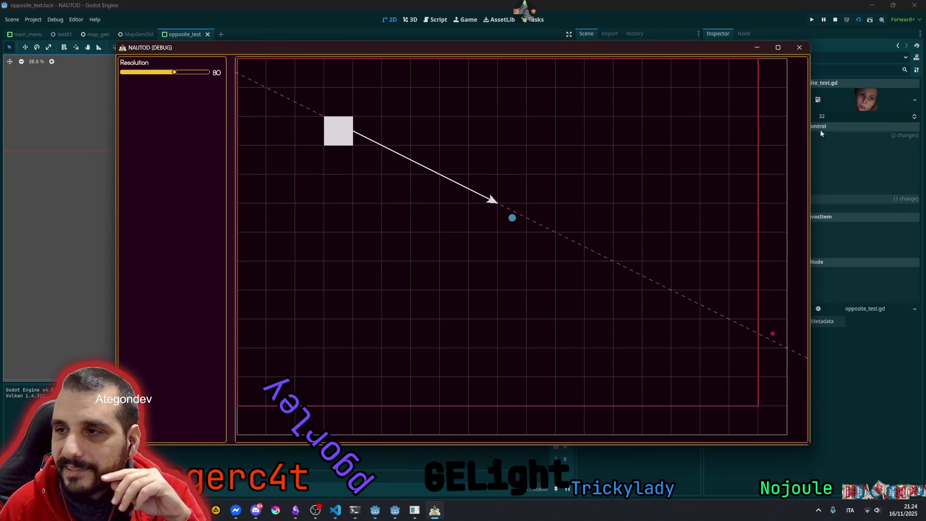
click(424, 188)
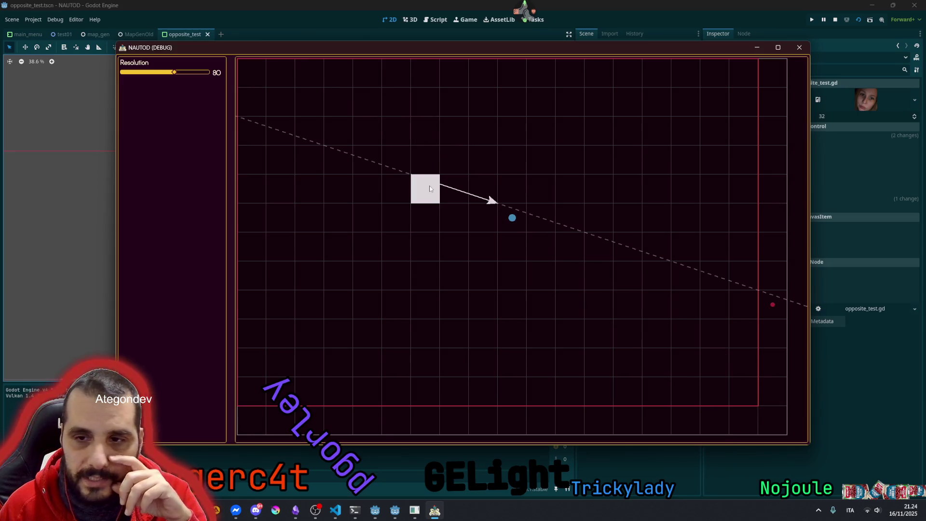
click(399, 212)
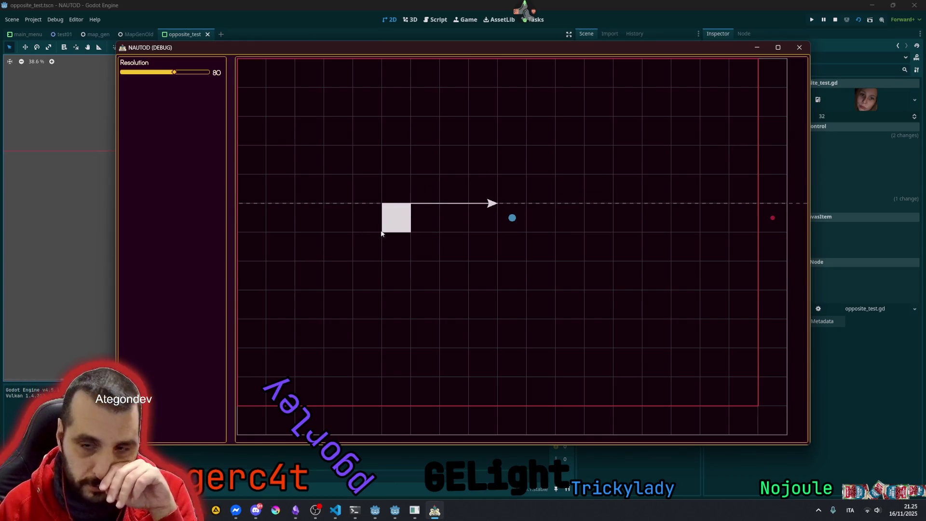
click(757, 49)
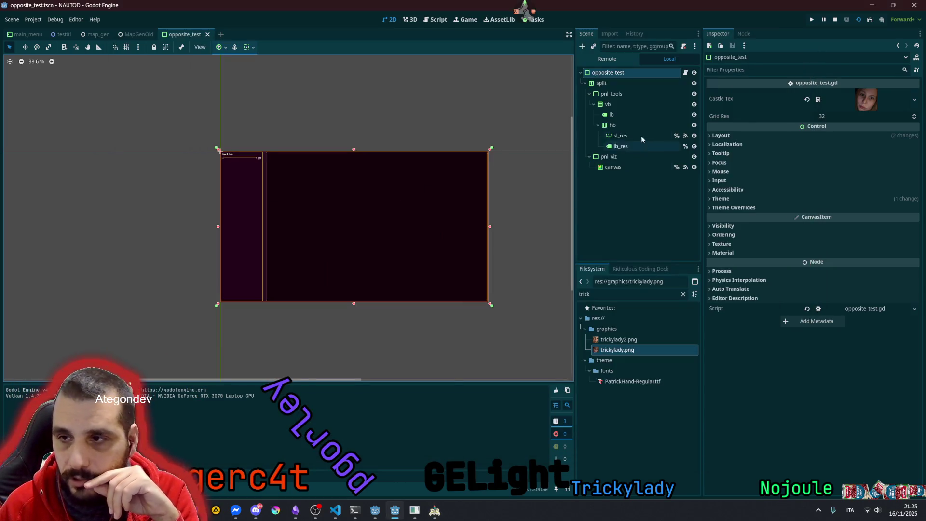
Change line 146 of opposite_test.gd to draw castle_tex instead of castle_tex_resized, and rerun the scene
click(685, 72)
click(238, 227)
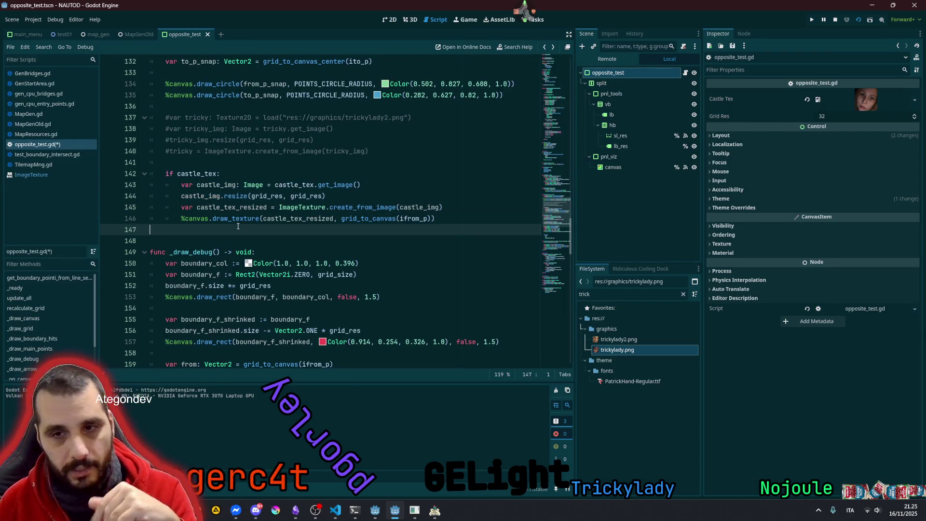
click(220, 185)
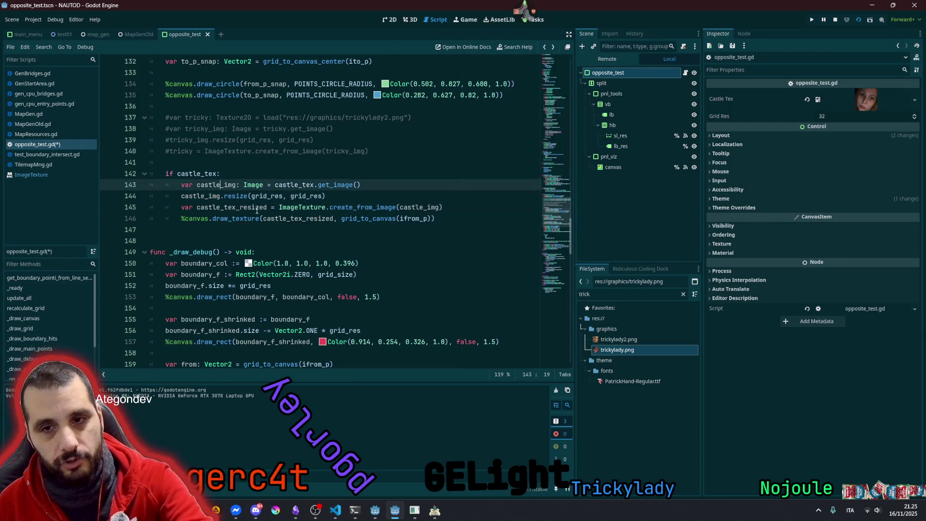
click(311, 216)
key(Delete)
key(Delete)
key(Delete)
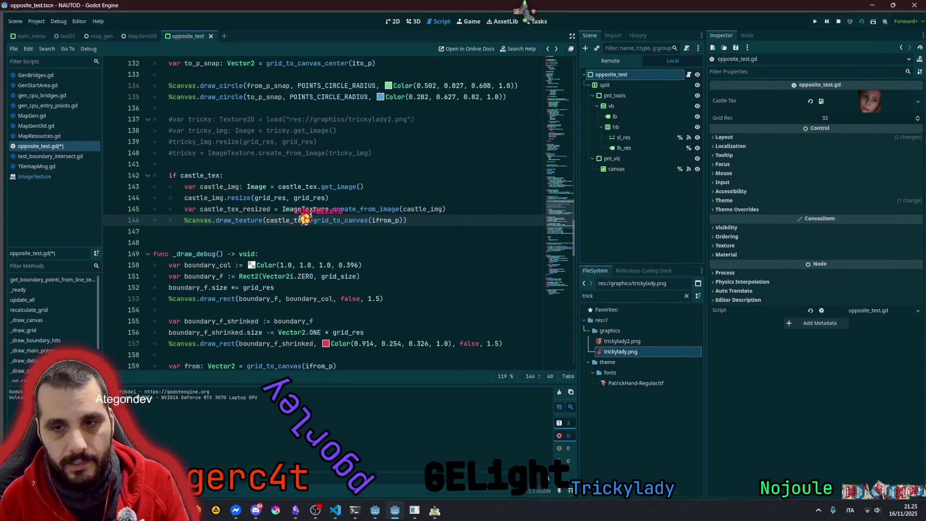
key(BackSpace)
text(,)
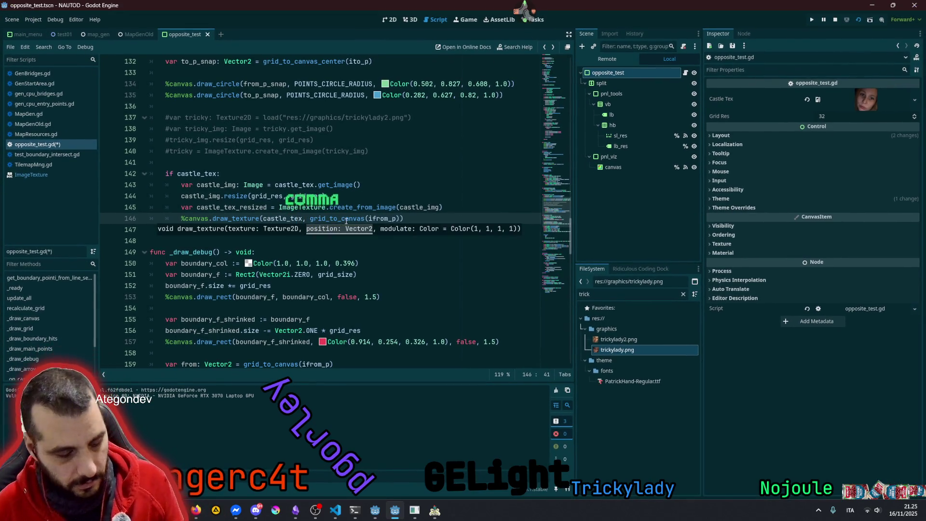
click(372, 185)
key(F6)
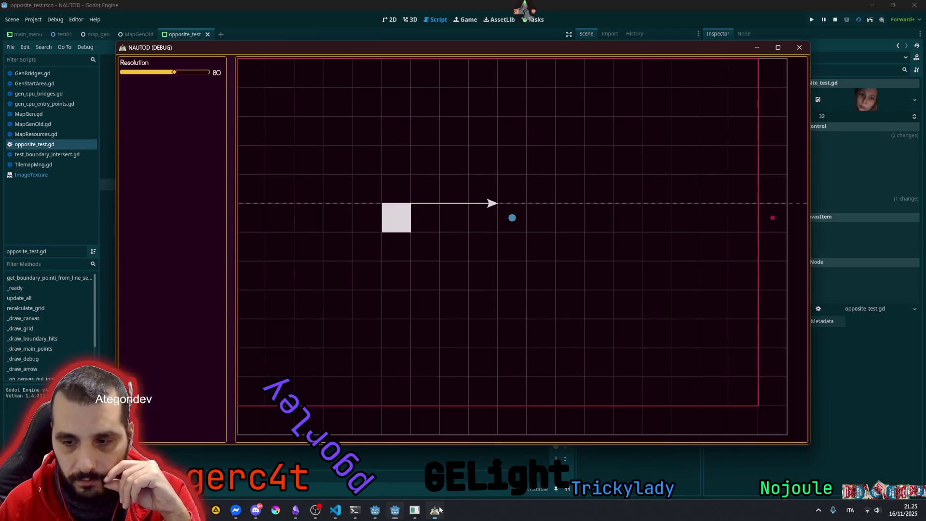
click(340, 221)
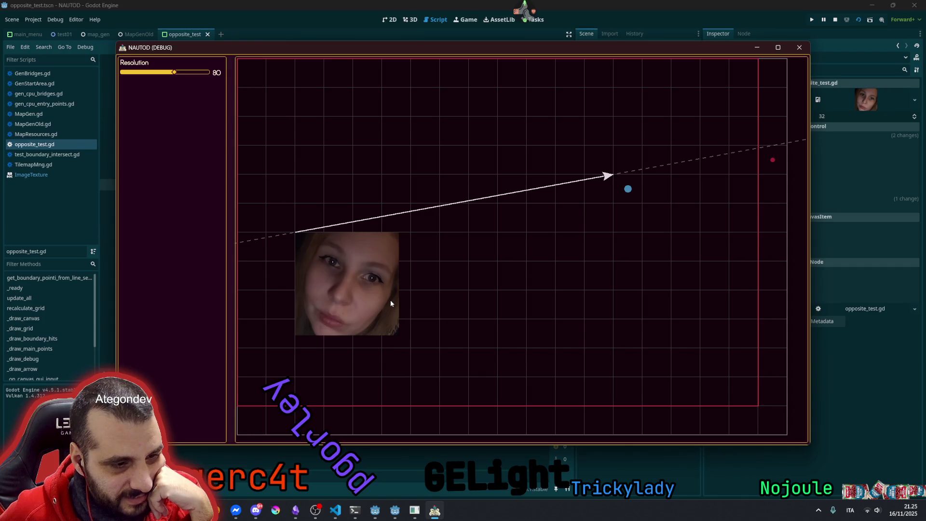
Drag the full-size face image toward the centre of the grid
mouse_move(390, 303)
mouse_down()
mouse_move(509, 303)
mouse_move(535, 275)
mouse_up()
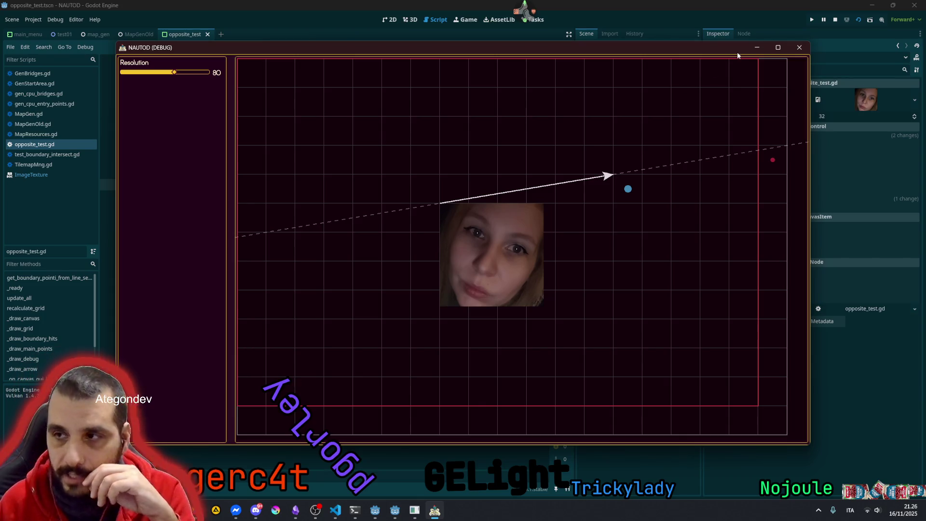
Close the debug run and review the texture-resizing lines 143–146 in opposite_test.gd
click(800, 47)
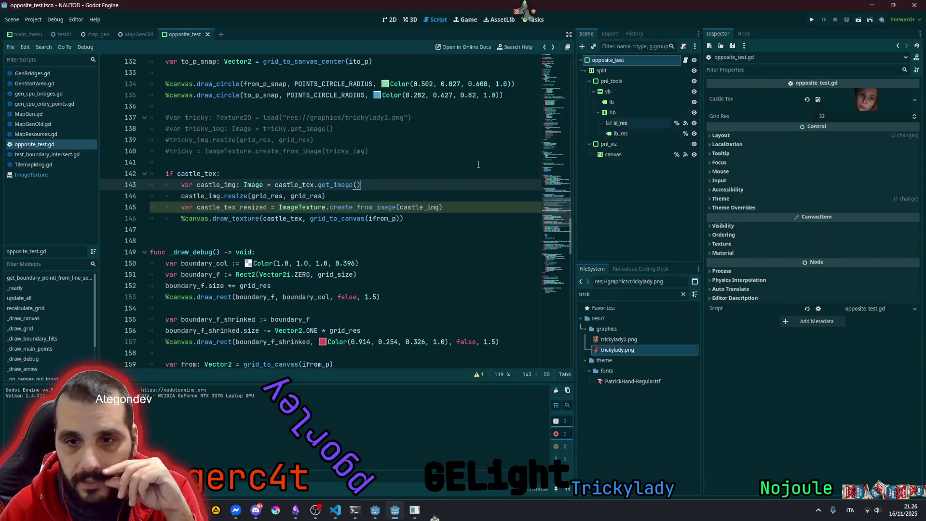
click(287, 219)
scroll(293, 211, up, 2)
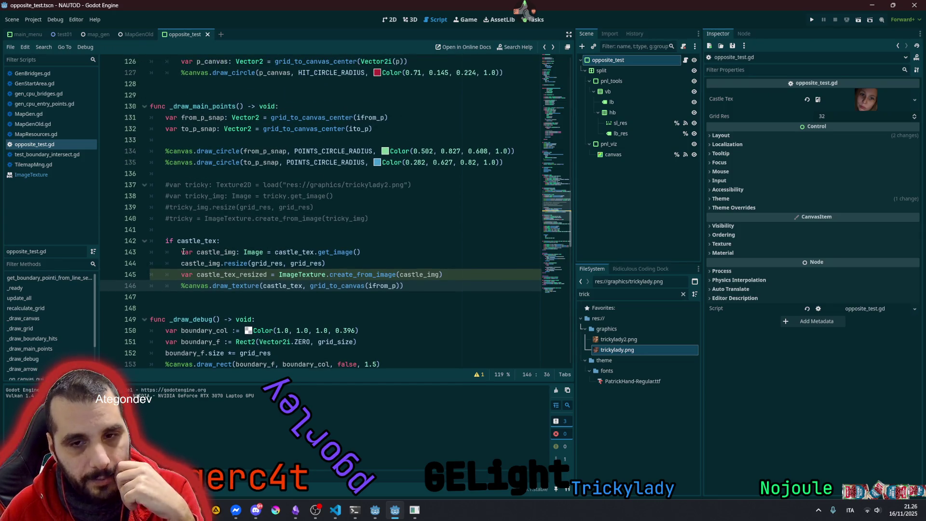
mouse_move(183, 252)
mouse_down()
mouse_move(222, 256)
mouse_move(251, 279)
mouse_up()
double_click(251, 276)
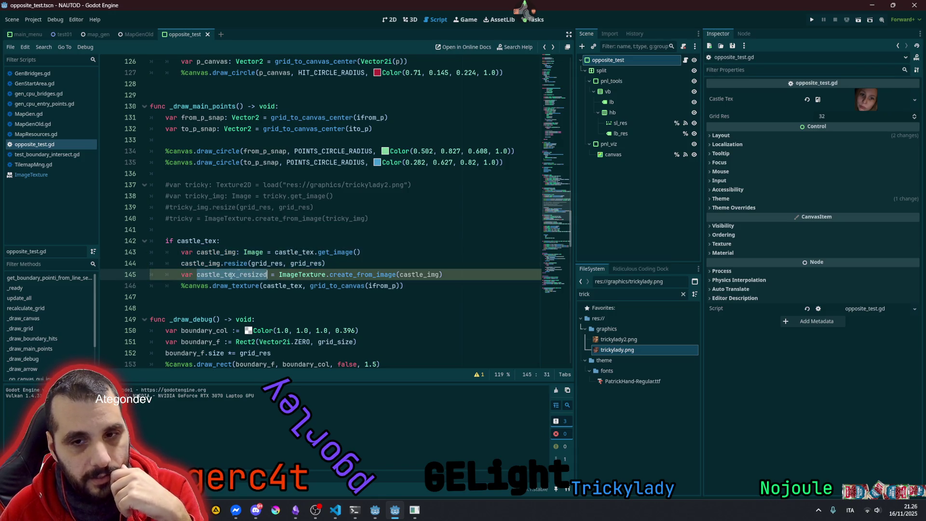
click(203, 252)
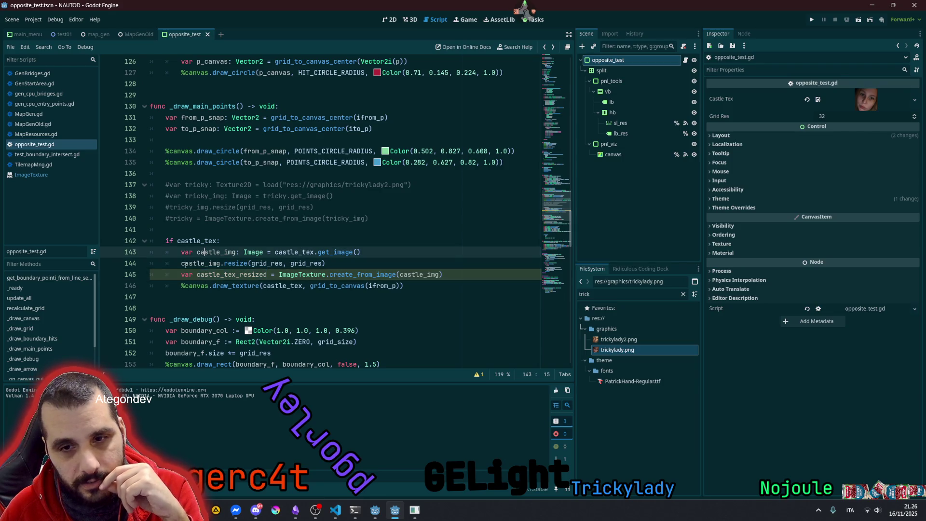
Select the castle_tex_resized declaration for reuse and jump to the top of the script
scroll(559, 212, up, 20)
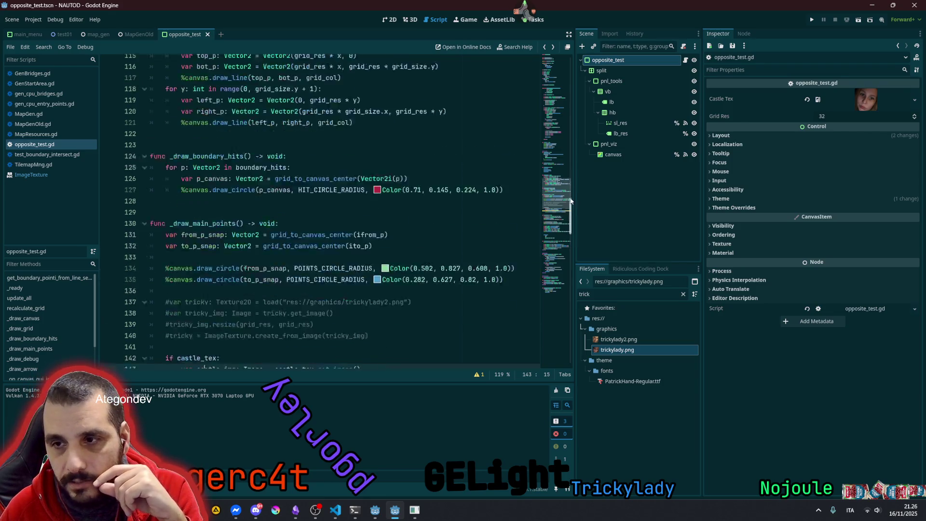
click(566, 207)
scroll(566, 207, down, 6)
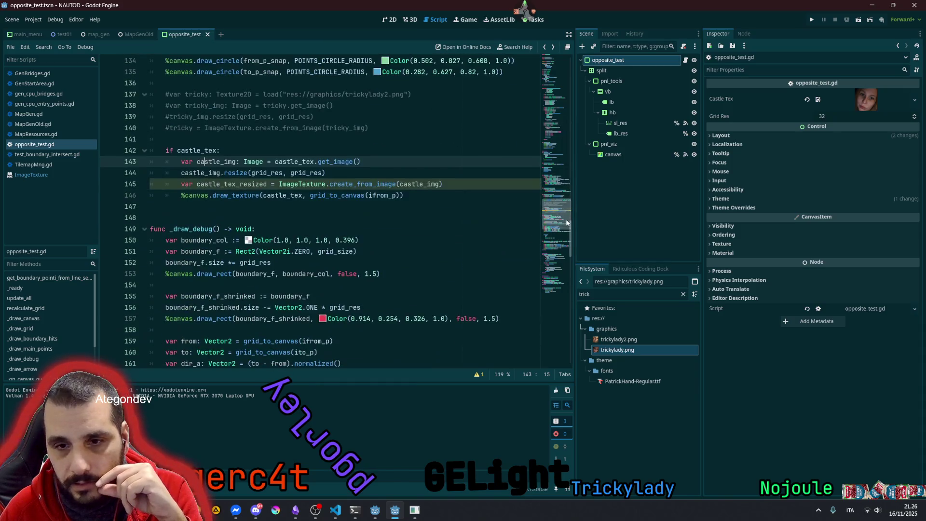
double_click(224, 185)
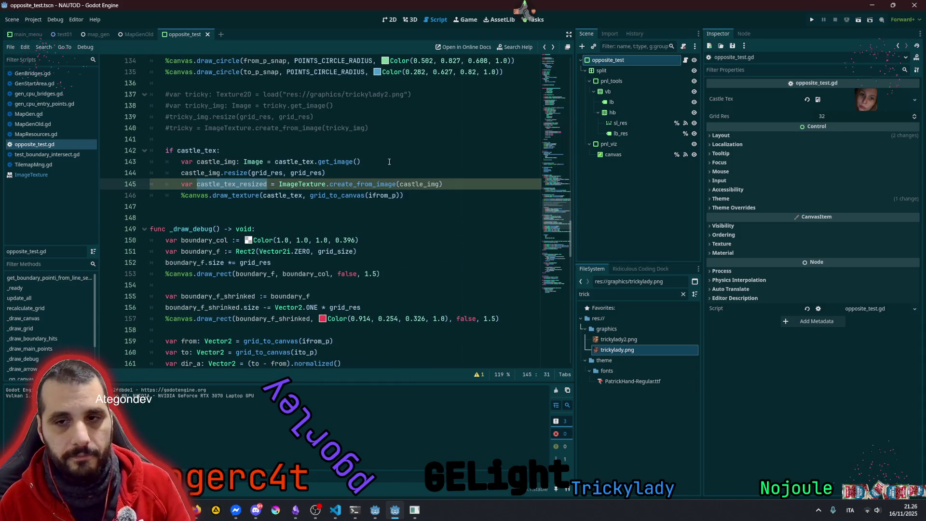
key(End)
key(ctrl+shift+Right)
key(ctrl+shift+Right)
key(ctrl+shift+Right)
key(ctrl+c)
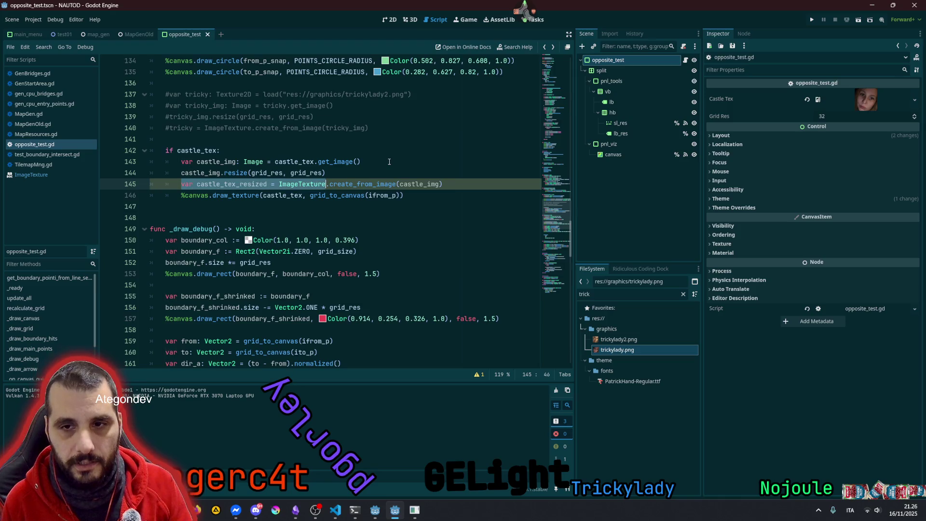
key(alt+Left)
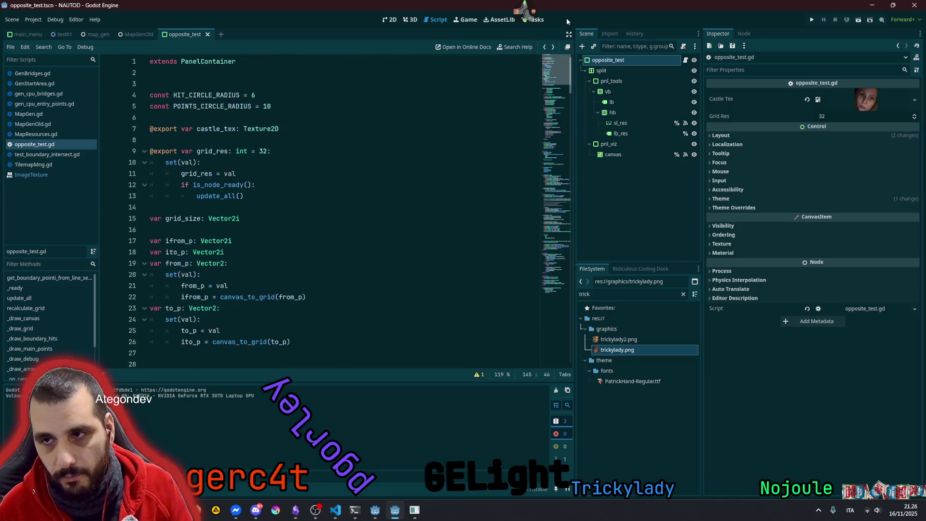
Declare a _castle_tex_resized member variable at line 8 of the script
click(258, 135)
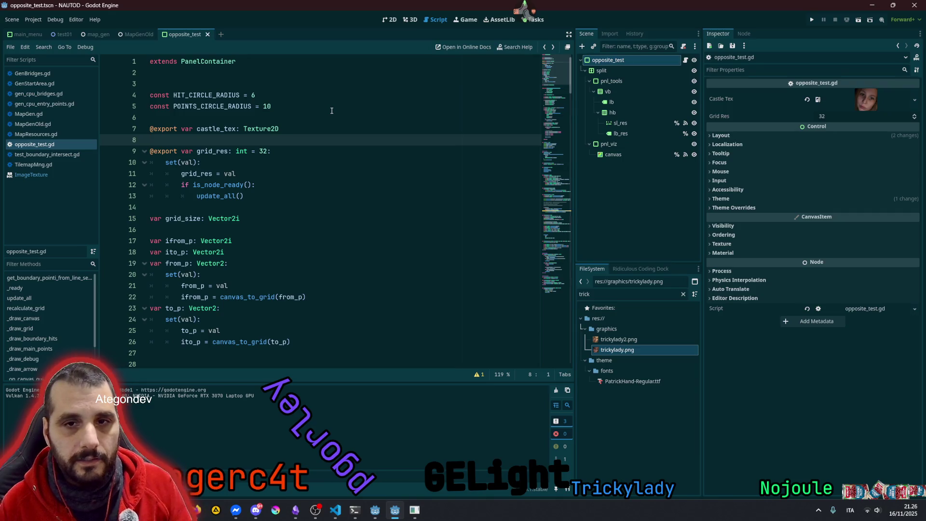
key(Return)
key(ctrl+v)
key(Delete)
key(Delete)
text(:)
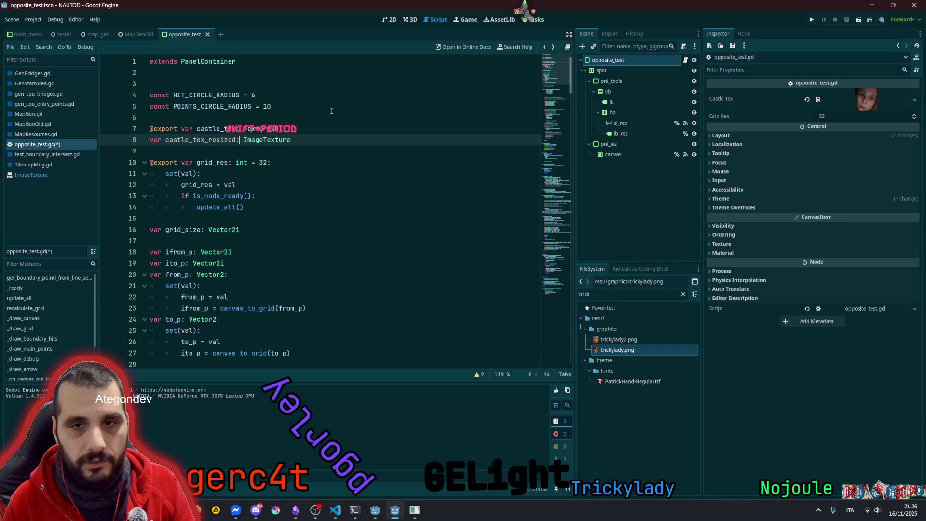
click(167, 140)
text(_)
click(216, 129)
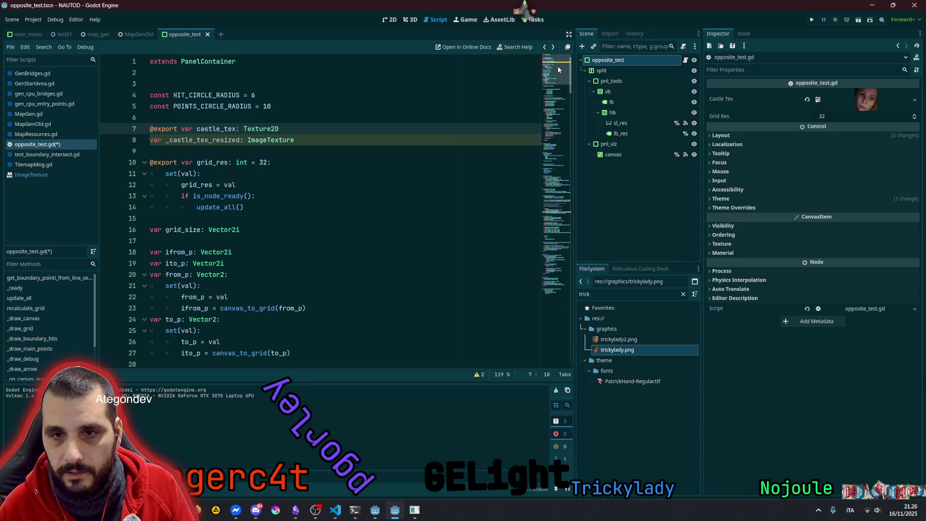
Rename the texture on line 143 to _castle_tex_resized and cut the inline resizing lines 144–146
drag(558, 65, 555, 217)
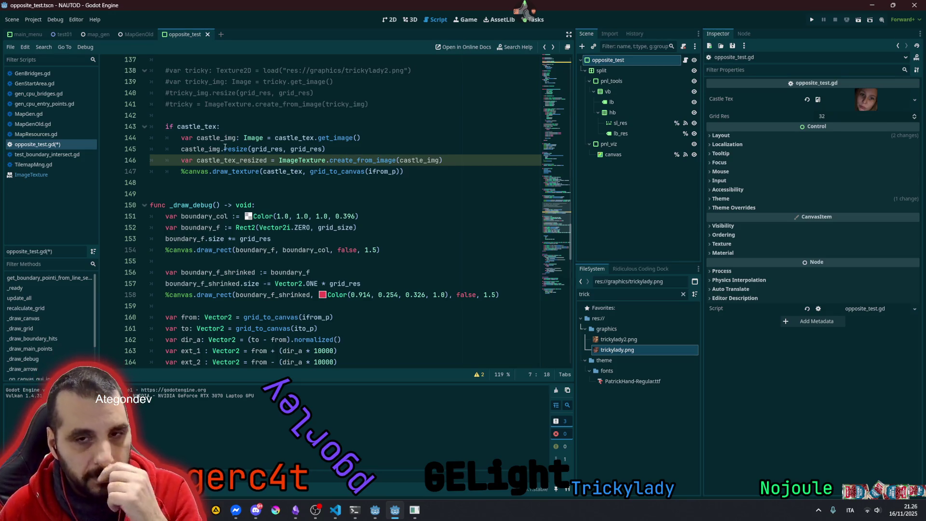
click(220, 126)
text(_)
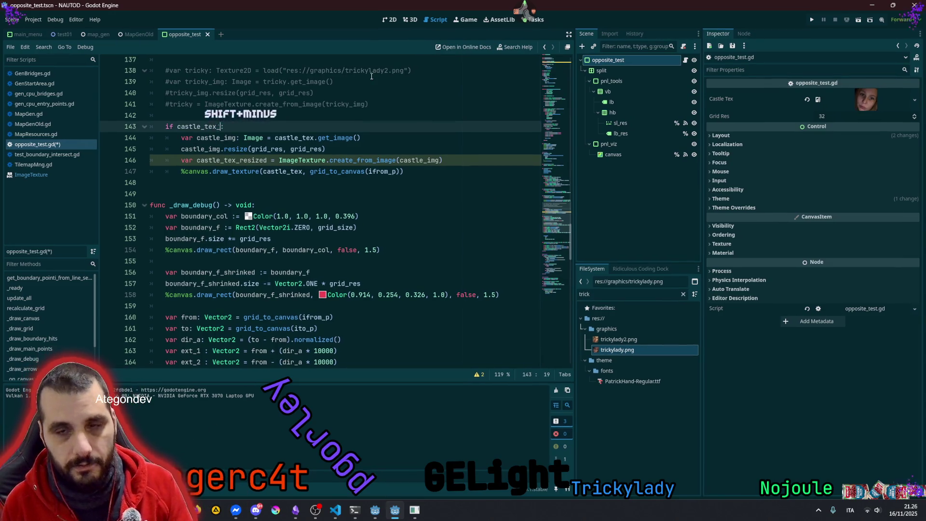
text(resized)
key(Return)
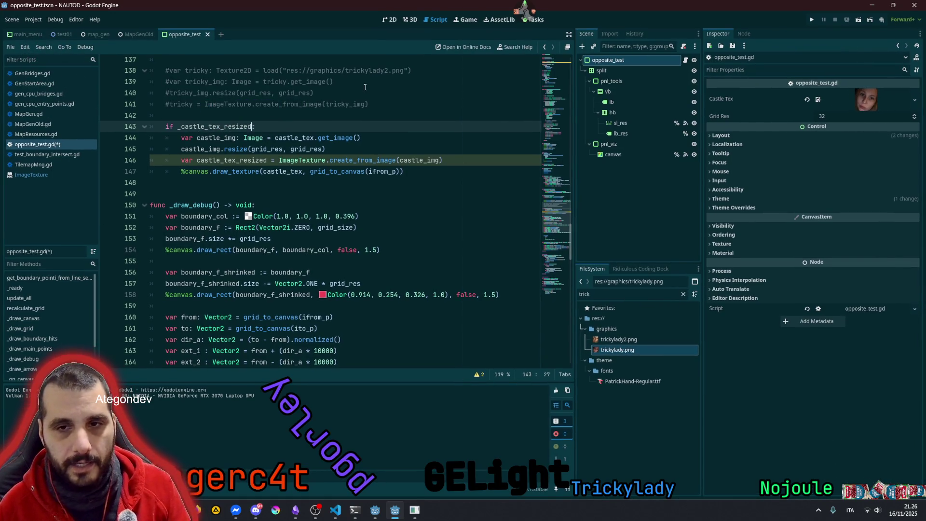
click(440, 159)
key(shift+Home)
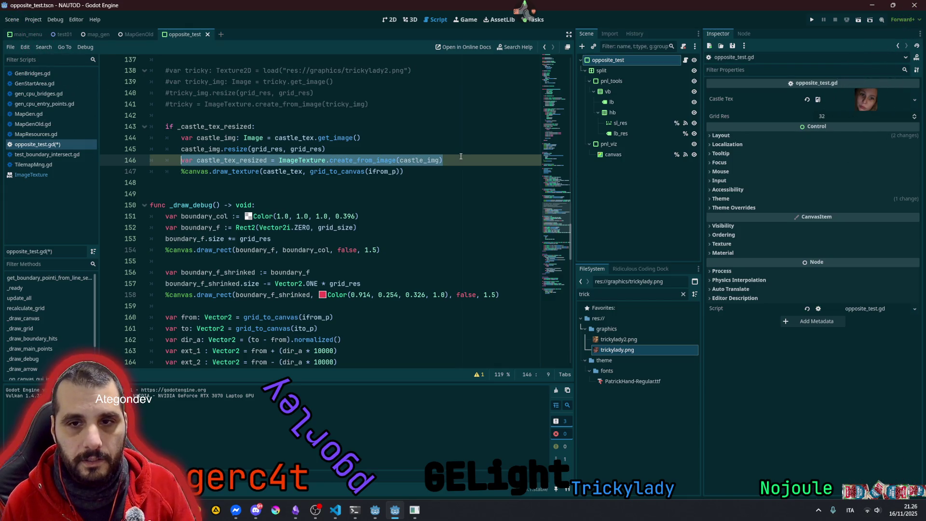
key(shift+Up)
key(shift+Up)
key(ctrl+x)
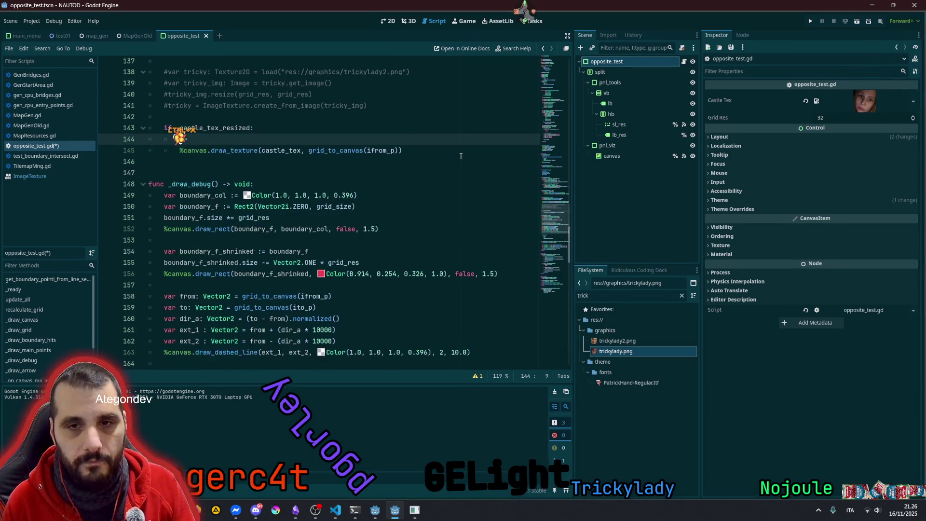
key(ctrl+BackSpace)
key(BackSpace)
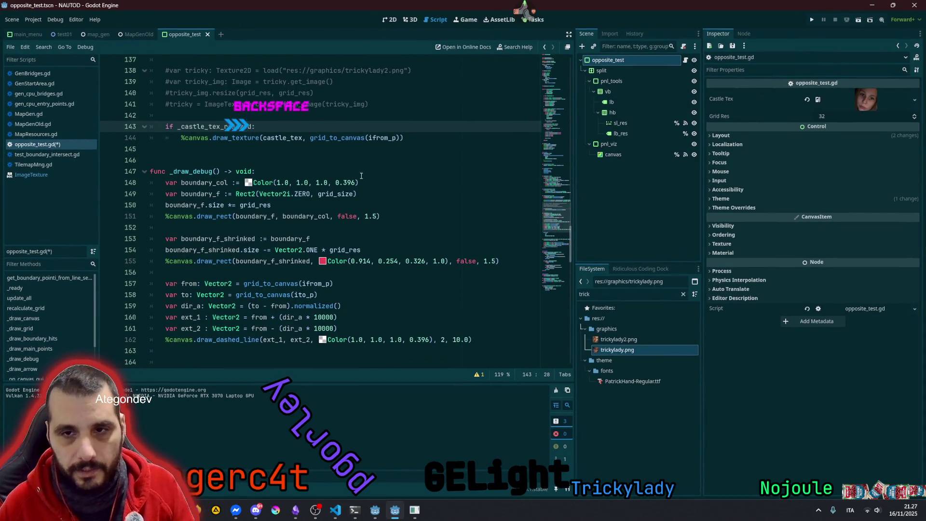
Make the castle drawing on line 144 use _castle_tex_resized instead of castle_tex
click(302, 138)
text(_re)
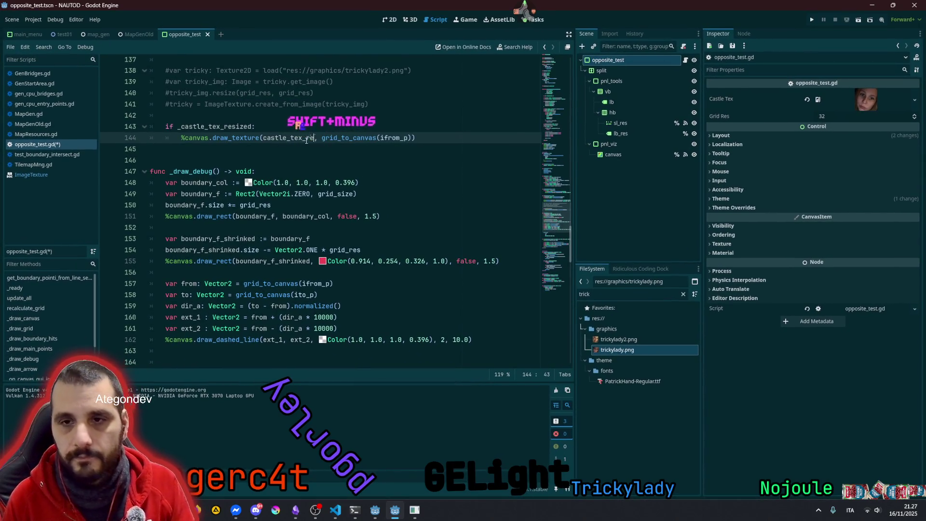
key(Return)
key(Down)
key(Down)
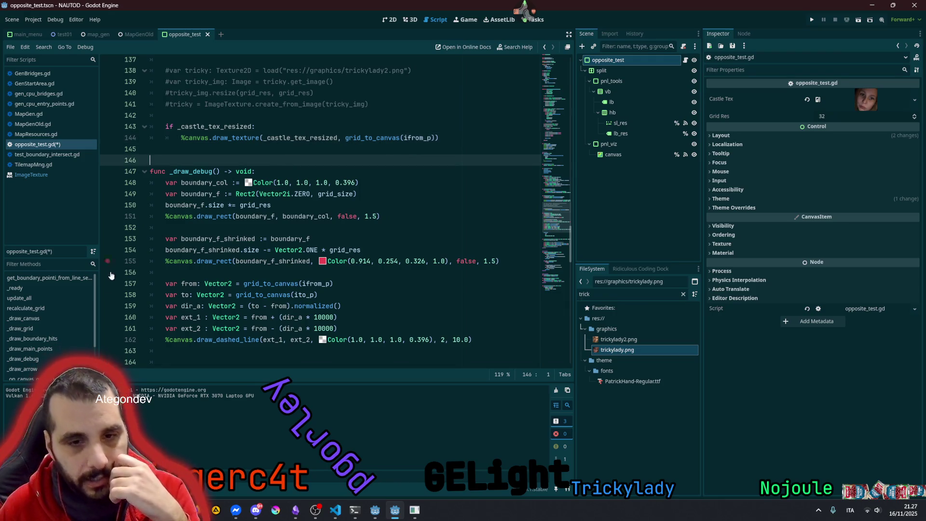
scroll(59, 303, down, 3)
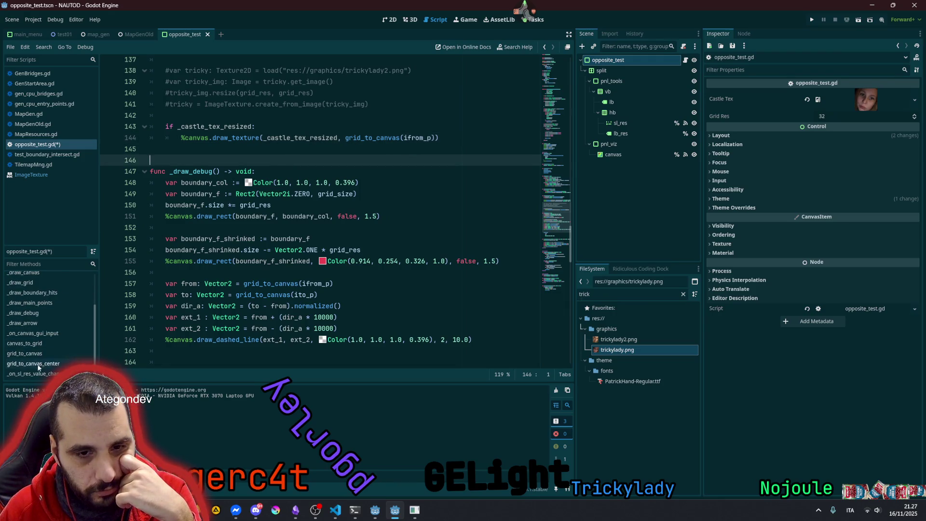
Look through _on_canvas_gui_input and _on_sl_res_value_changed, then jump to the update_all definition
click(41, 337)
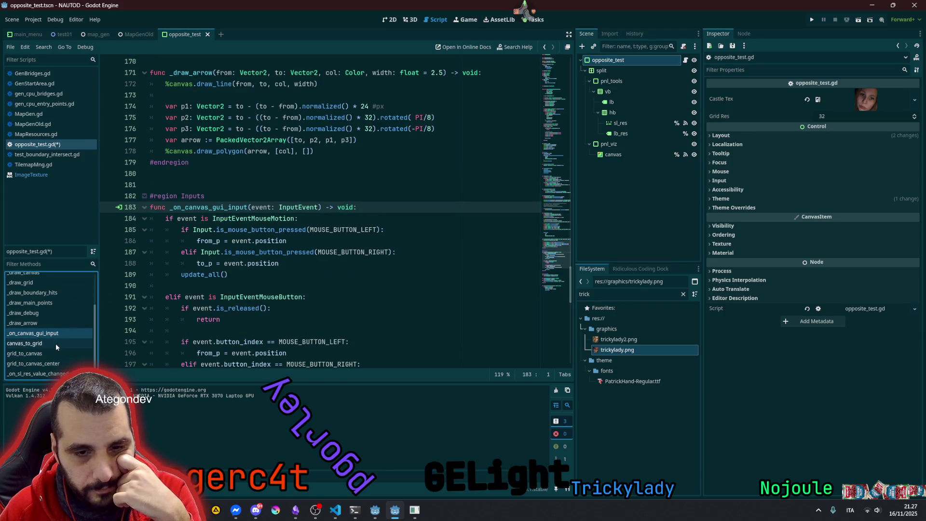
click(36, 373)
click(193, 218)
drag(193, 218, 233, 218)
click(208, 251)
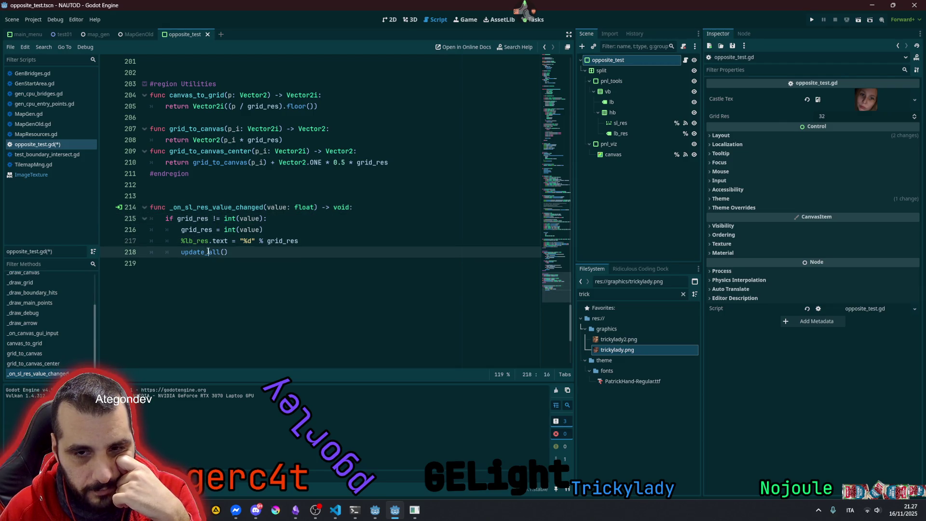
ctrl+click(208, 252)
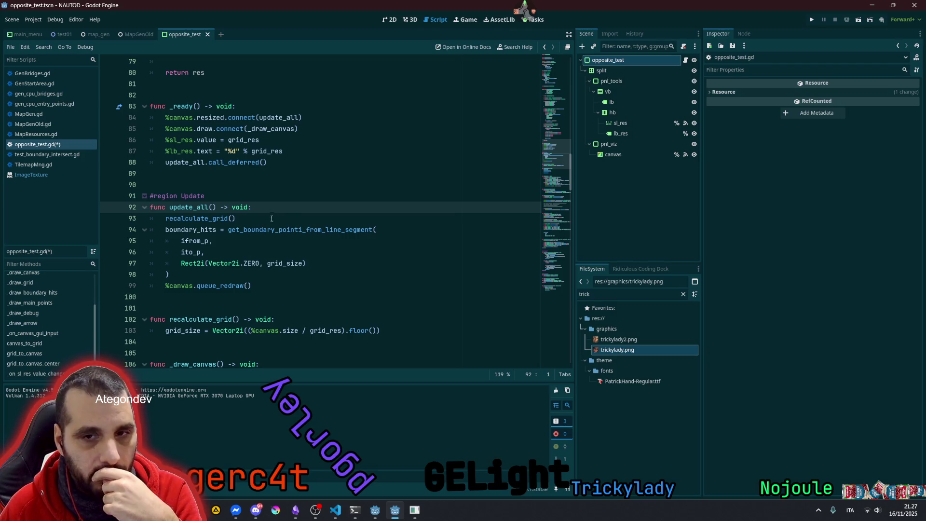
Add a resize_castle_img() call in update_all after recalculate_grid()
click(255, 222)
key(Return)
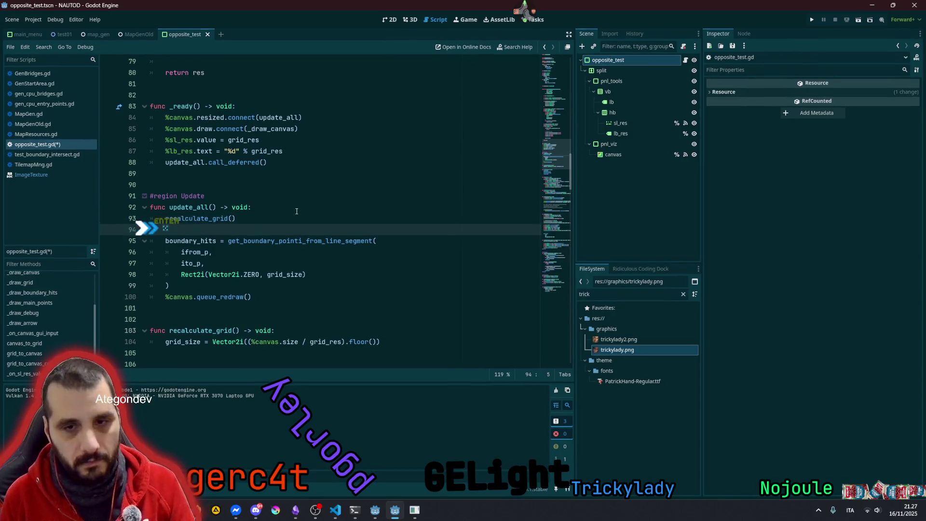
text(resi)
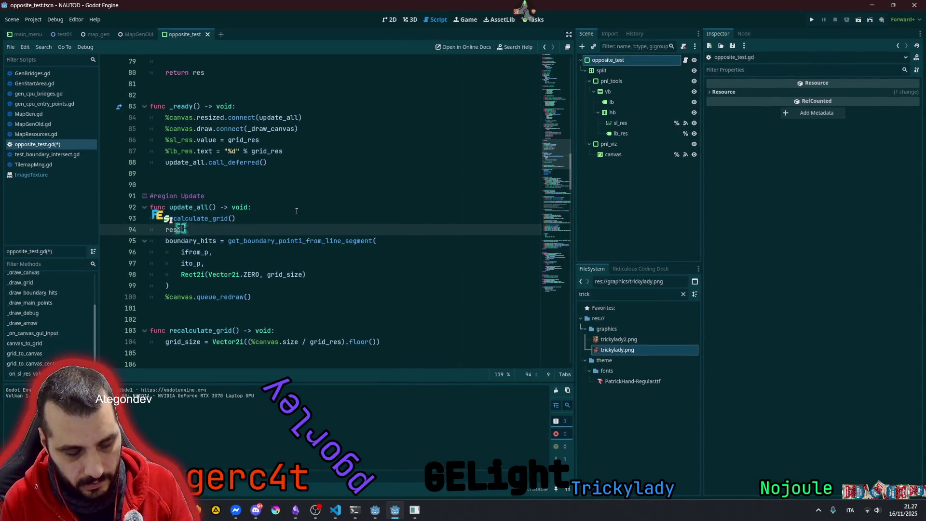
text(ze_castle_)
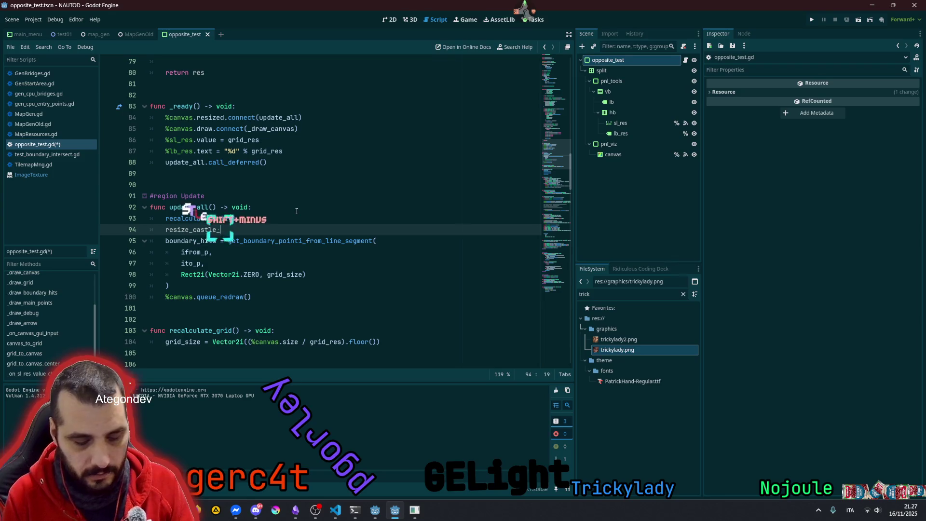
text(img(e()
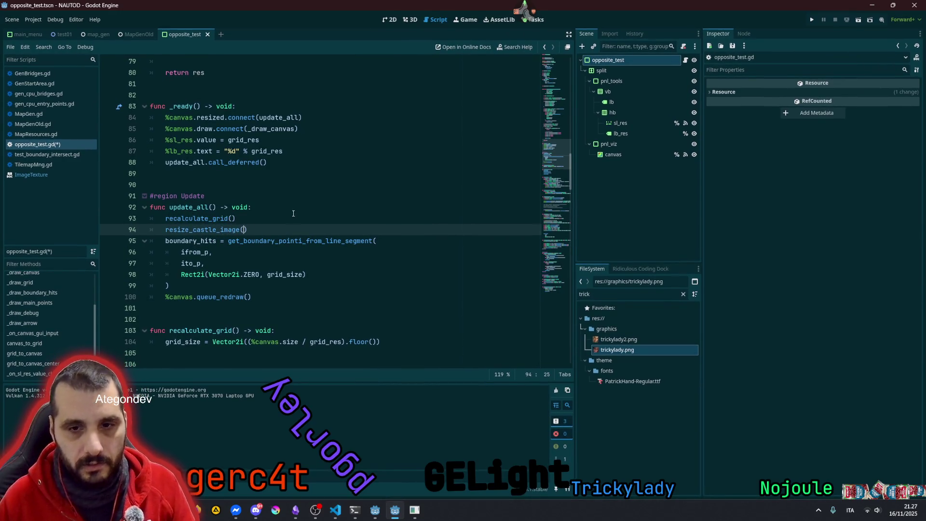
scroll(214, 249, down, 5)
Define func resize_castle_img() -> void: containing the pasted texture-resizing lines
click(209, 200)
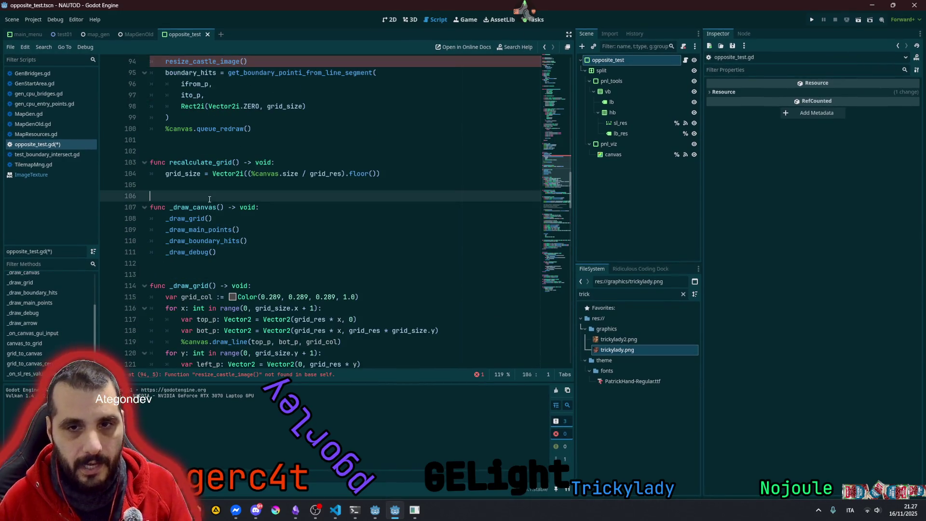
key(Return)
key(Return)
key(Return)
key(Up)
text(func rezi)
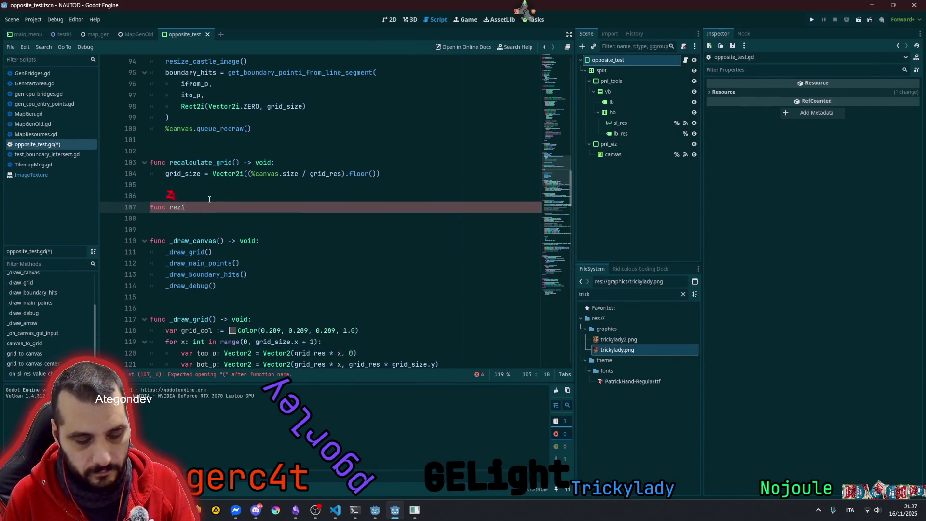
key(BackSpace)
key(BackSpace)
text(s)
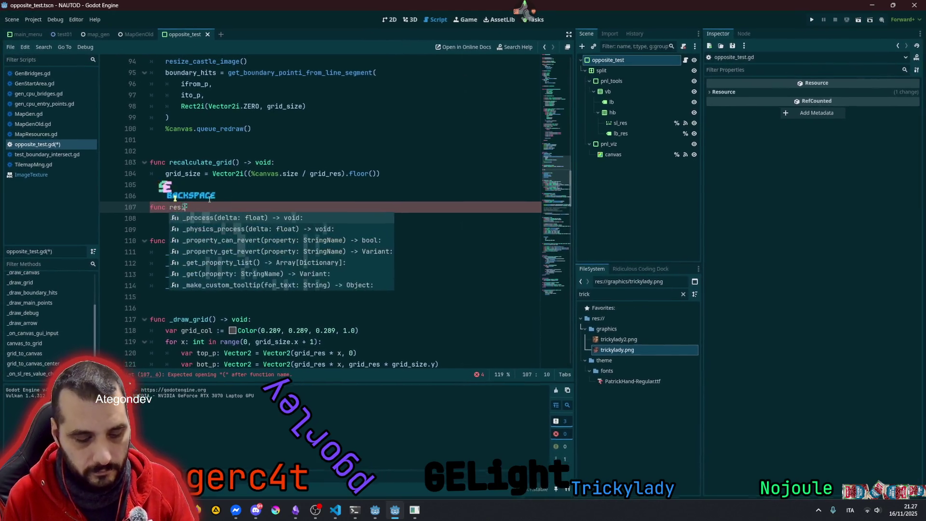
text(ize_castle_)
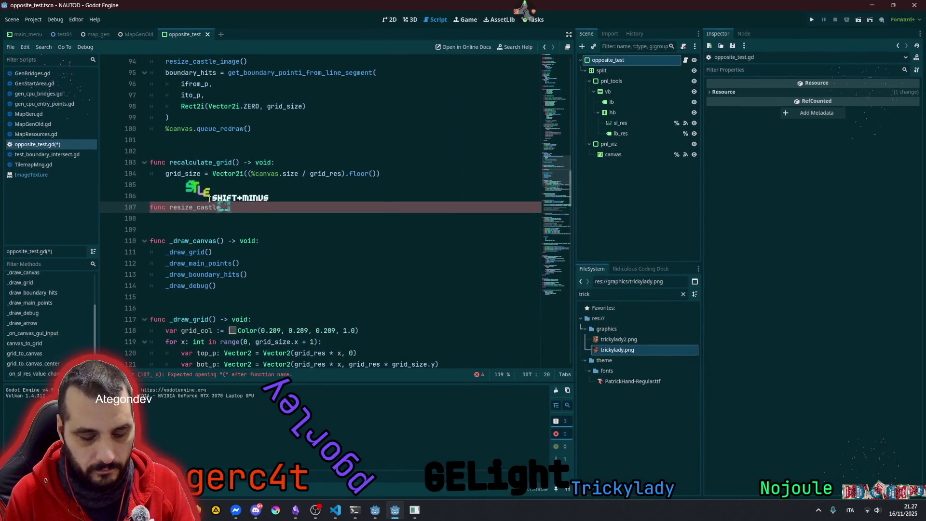
text(img() -> void:)
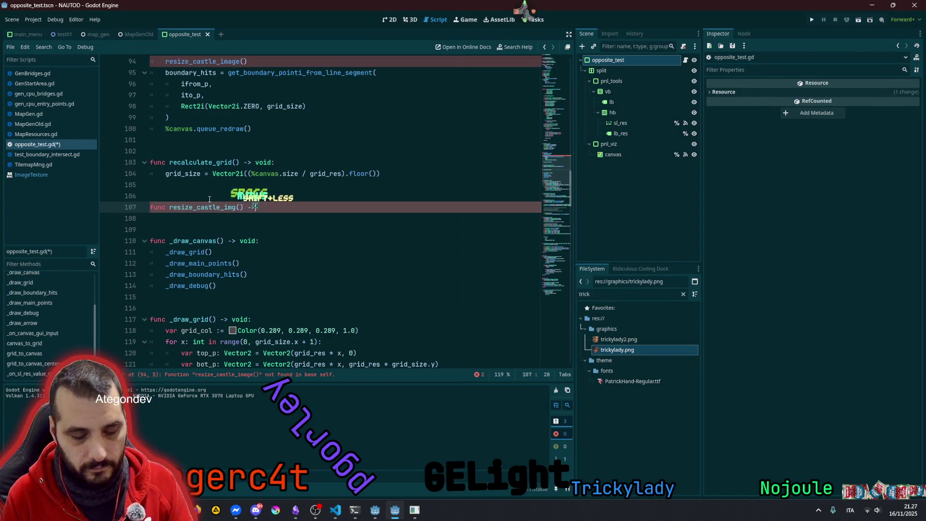
key(Return)
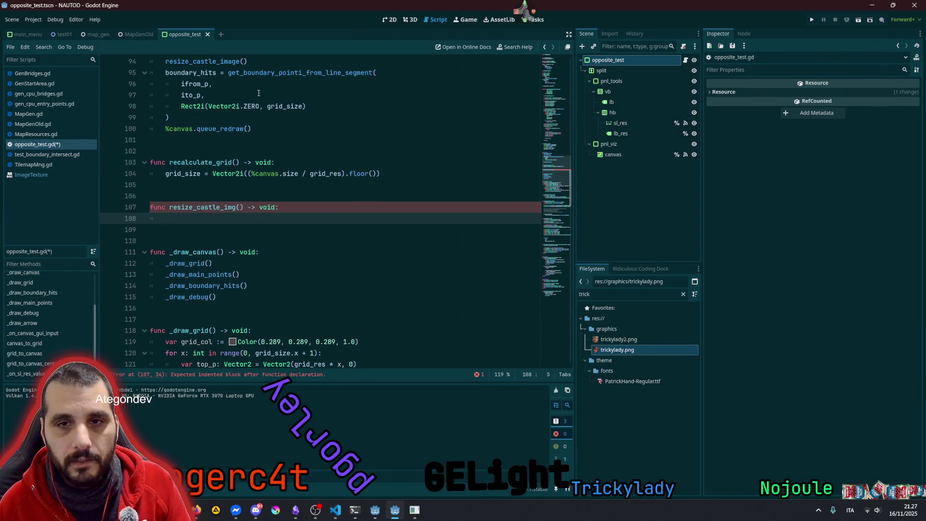
key(ctrl+v)
key(shift+Tab)
Make the function assign the member _castle_tex_resized instead of declaring a local var
click(201, 219)
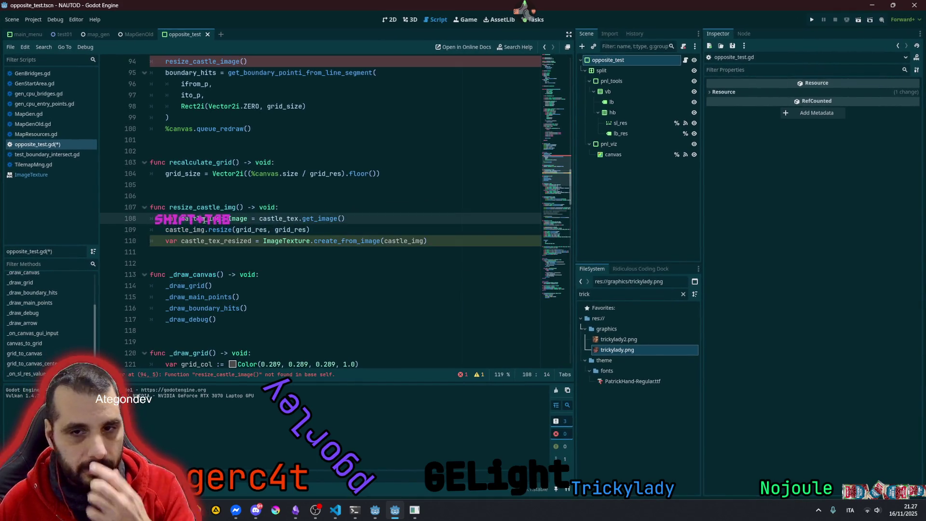
double_click(280, 220)
double_click(319, 218)
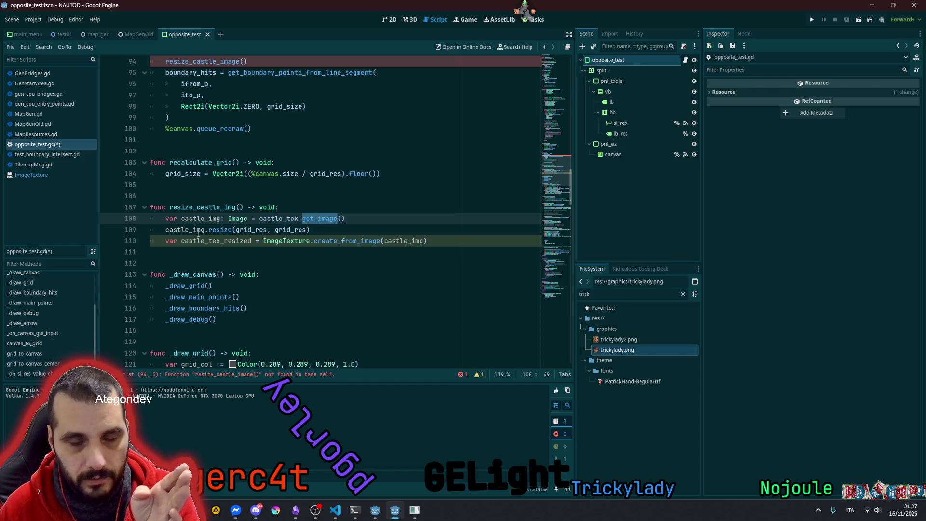
click(171, 248)
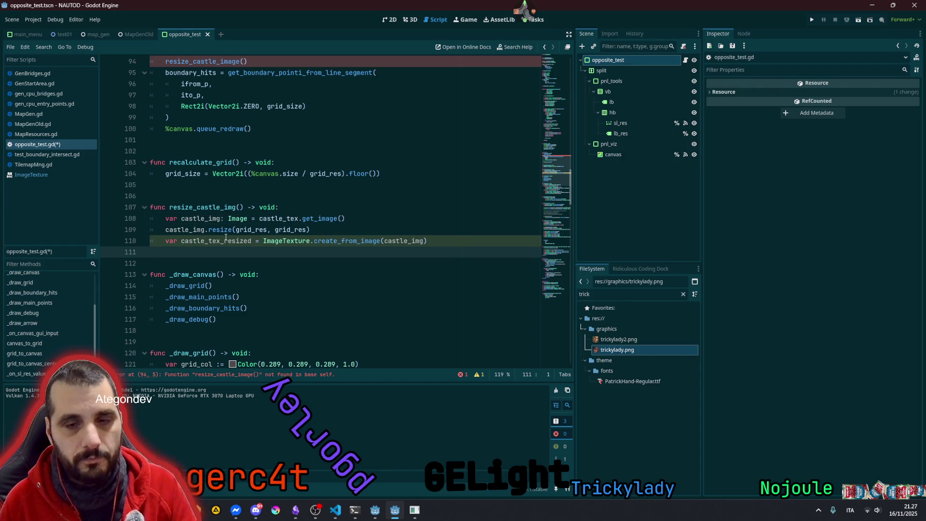
click(226, 237)
key(Delete)
key(Delete)
key(Delete)
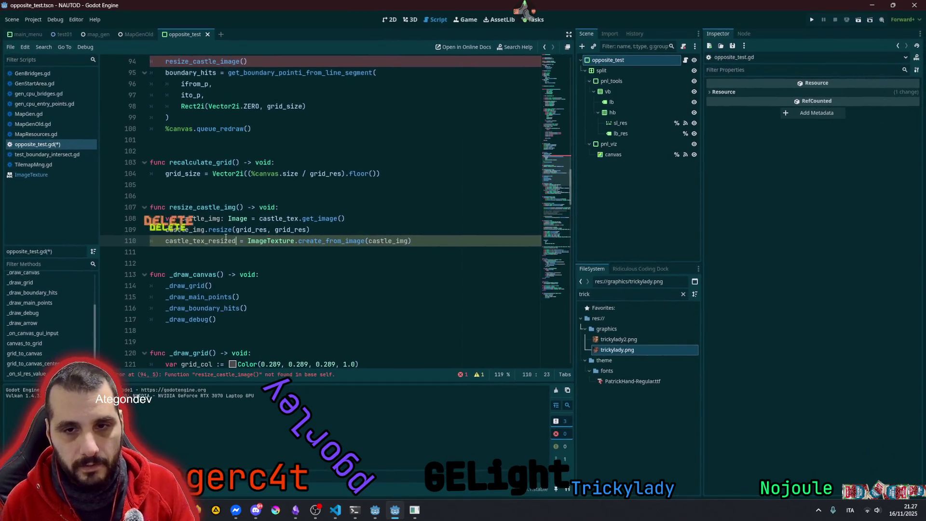
key(Home)
text(_)
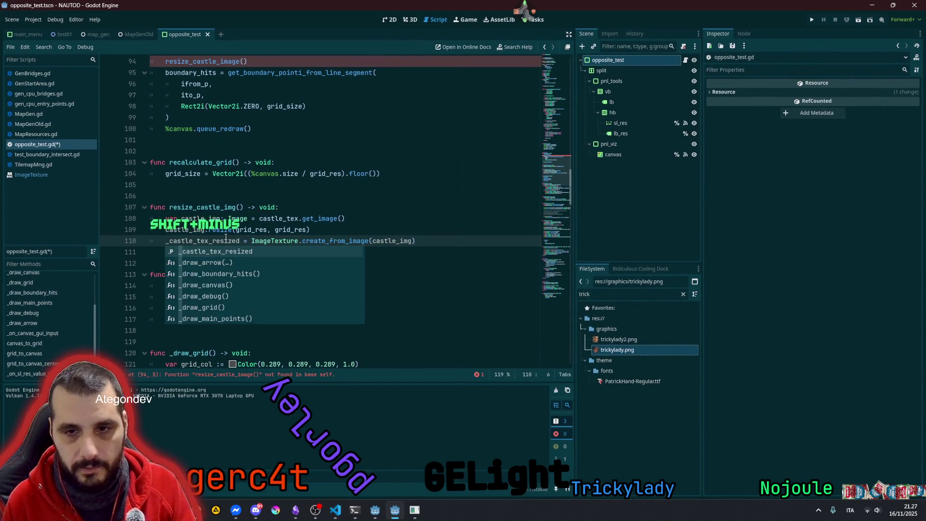
key(Escape)
key(End)
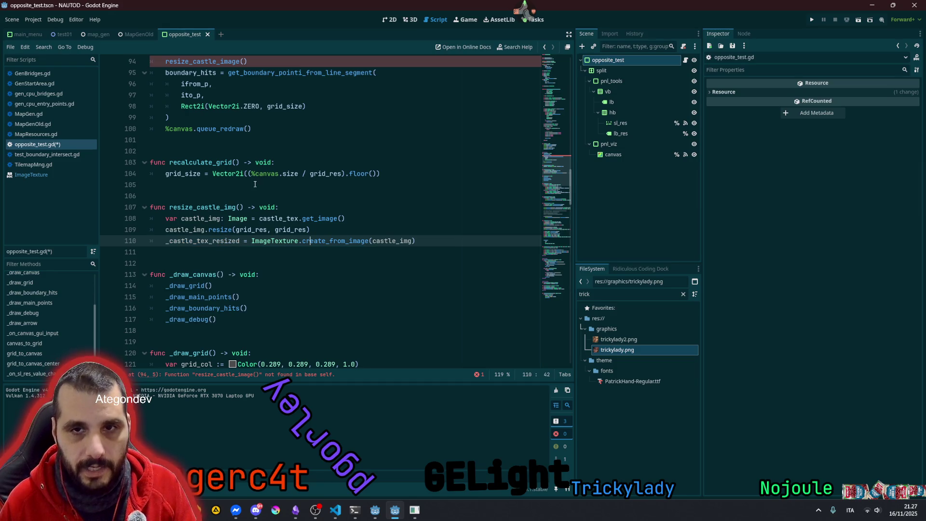
Correct the call name to resize_castle_img, save the script, and run the scene
scroll(235, 218, up, 1)
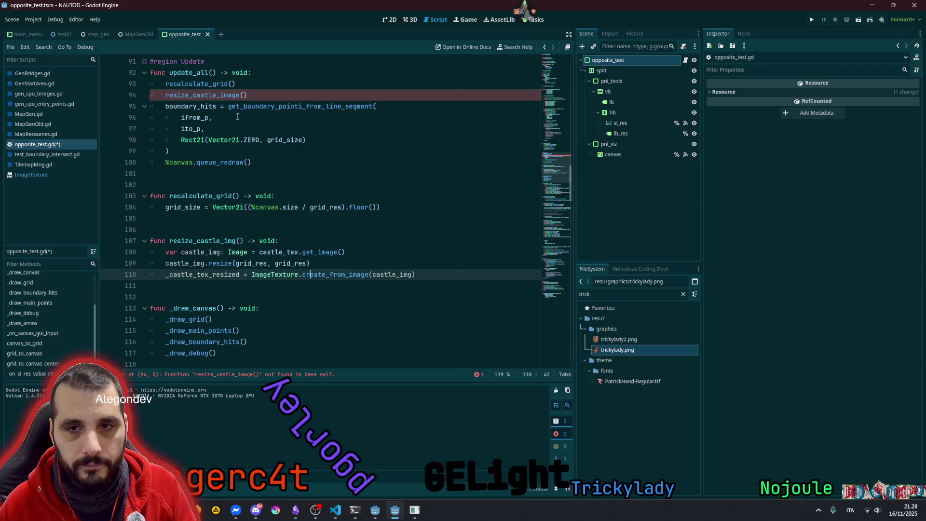
click(228, 95)
key(Delete)
key(Delete)
key(Delete)
text(g)
key(End)
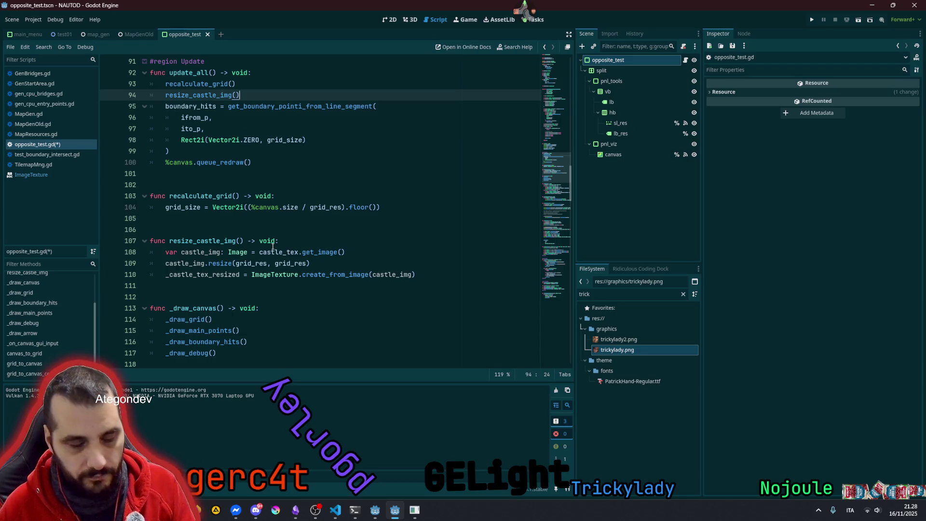
key(ctrl+s)
click(303, 228)
key(F6)
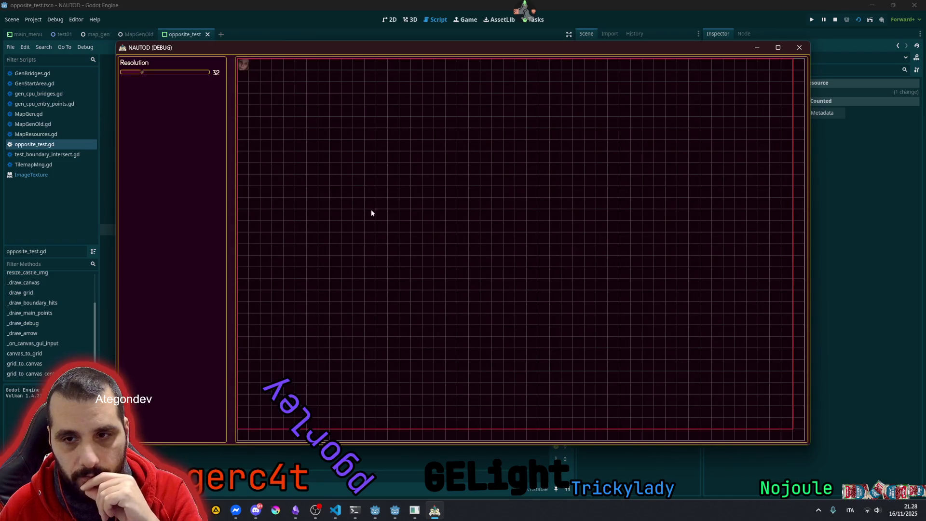
Move the arrow's start and target, raise Resolution to 72, then close the game window
click(577, 177)
mouse_move(357, 289)
mouse_down()
mouse_move(384, 290)
mouse_move(411, 270)
mouse_move(403, 268)
mouse_up()
click(439, 200)
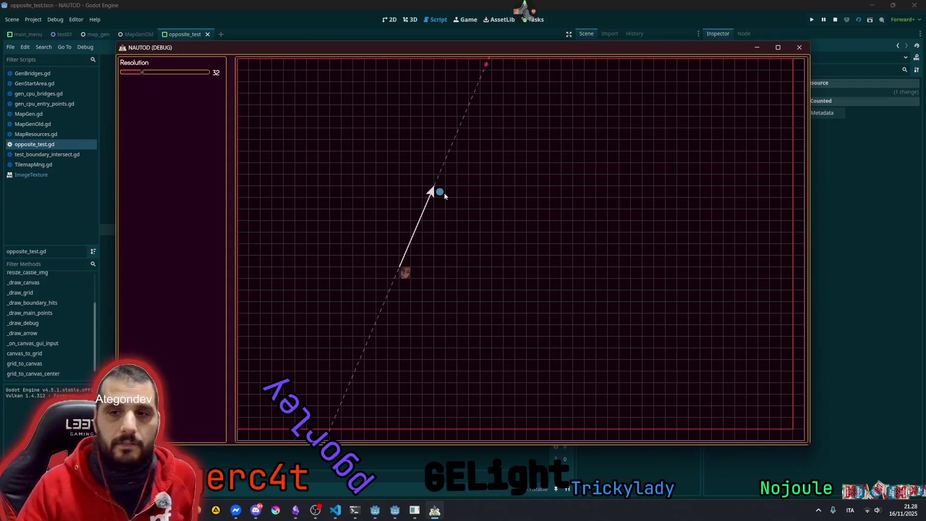
click(157, 73)
drag(158, 73, 169, 74)
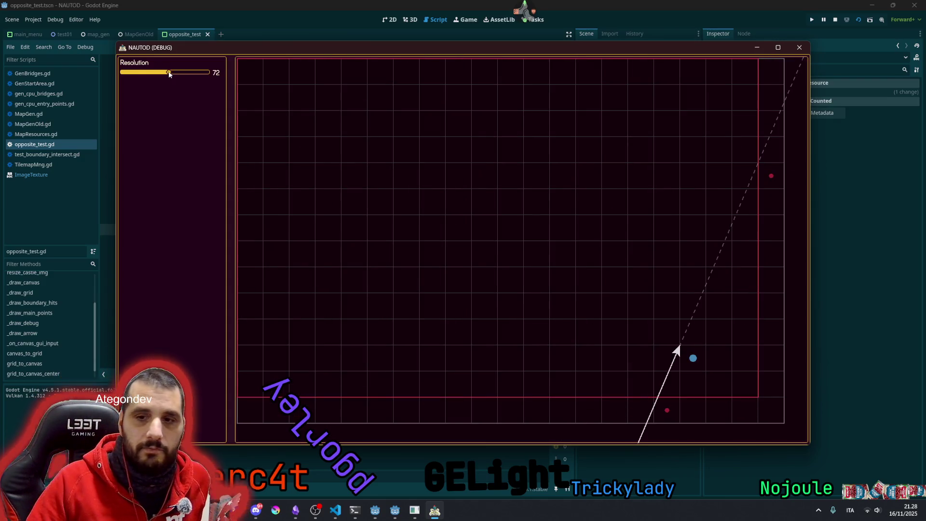
click(438, 199)
mouse_move(462, 181)
mouse_down()
mouse_move(565, 154)
mouse_move(328, 179)
mouse_move(576, 233)
mouse_move(576, 193)
mouse_up()
drag(419, 264, 463, 236)
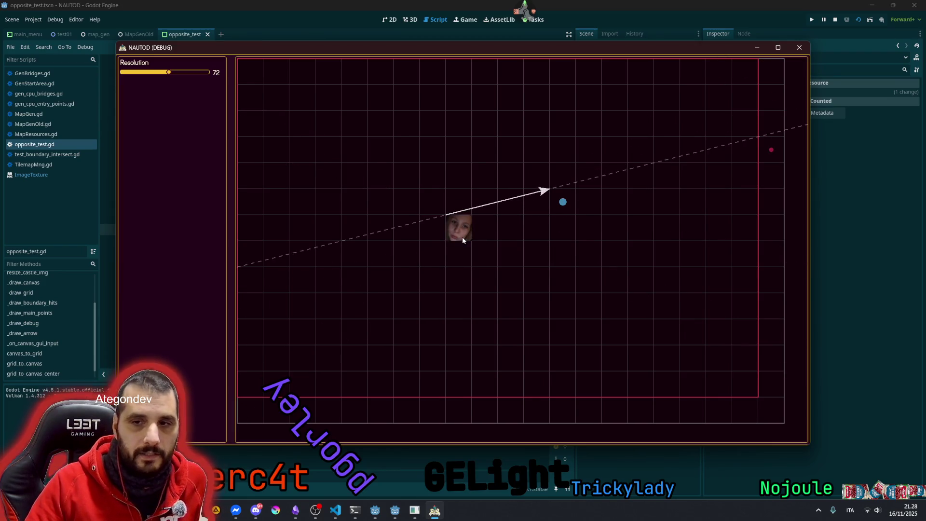
click(799, 48)
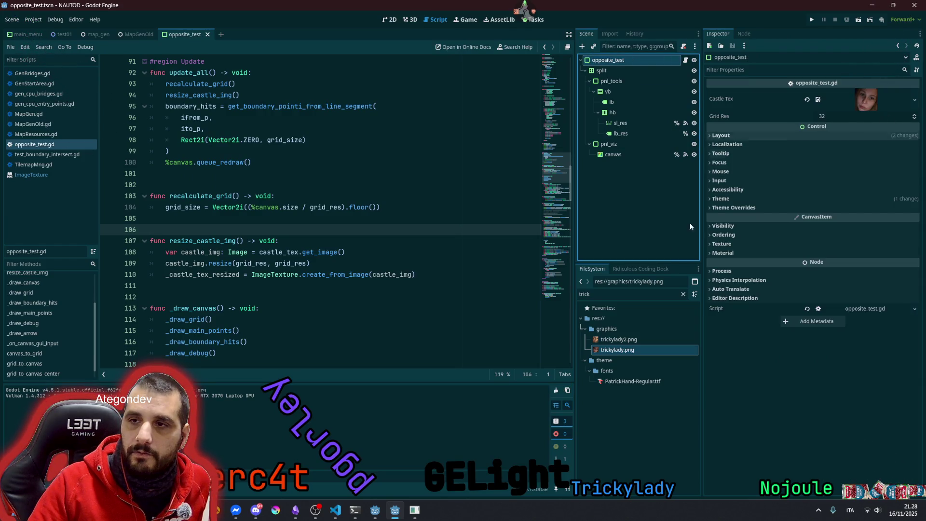
Assign trickylady2.png as the Castle Tex image and run the scene again
mouse_move(619, 339)
mouse_down()
mouse_move(868, 118)
mouse_move(868, 96)
mouse_up()
click(394, 160)
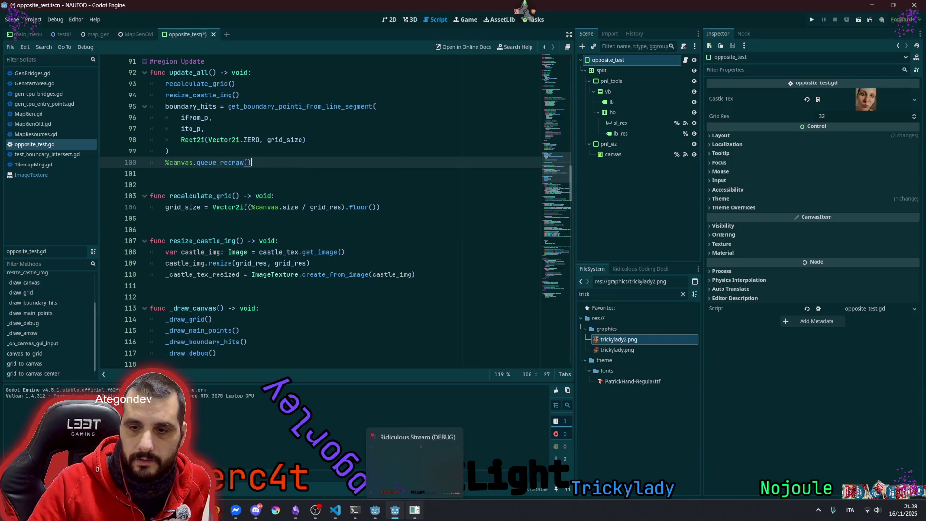
click(381, 210)
key(F6)
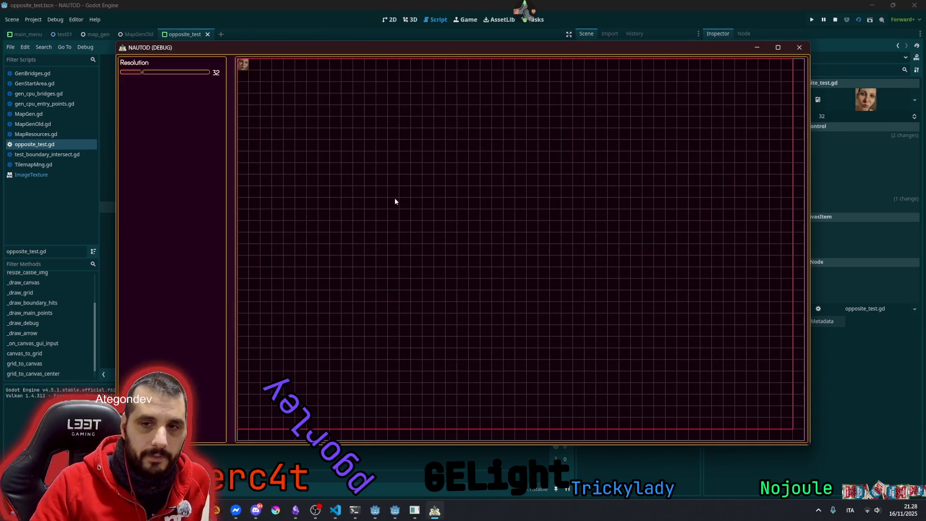
Raise Resolution to 92 and aim the line from the bottom middle toward the upper-right corner
click(184, 71)
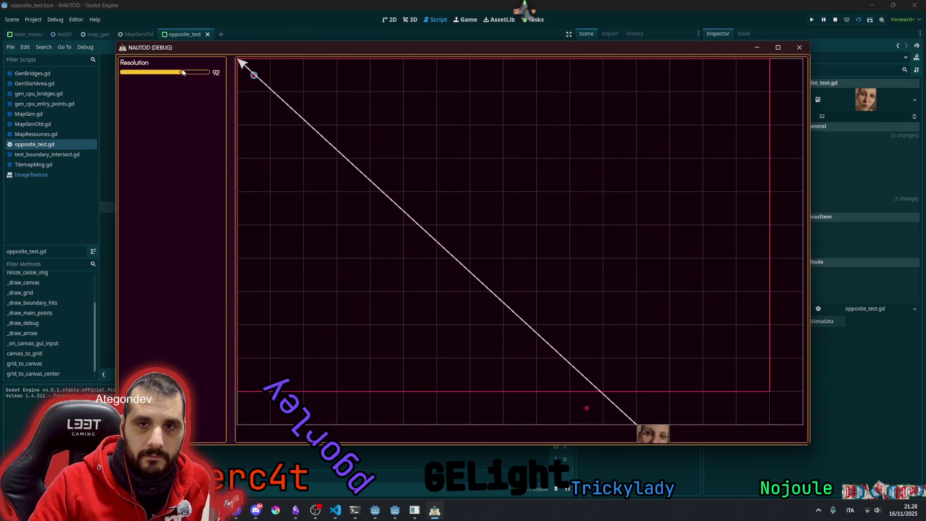
mouse_move(406, 246)
mouse_down()
mouse_move(524, 223)
mouse_move(620, 166)
mouse_up()
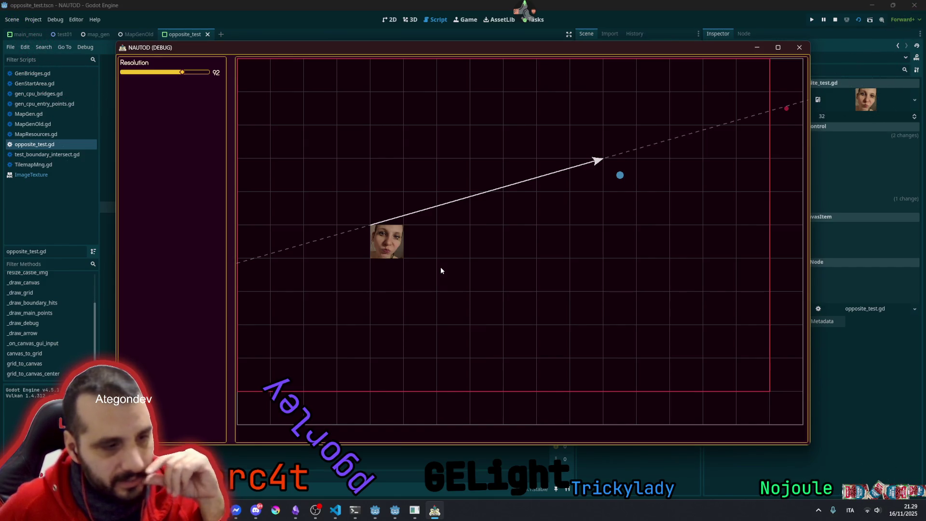
mouse_move(441, 270)
mouse_down()
mouse_move(600, 285)
mouse_move(651, 203)
mouse_move(650, 189)
mouse_up()
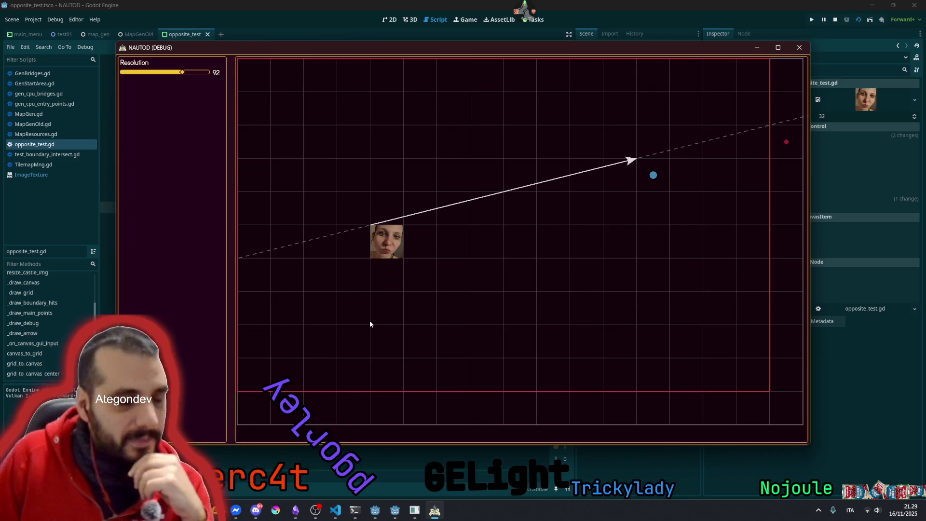
mouse_move(451, 281)
mouse_down()
mouse_move(615, 203)
mouse_move(668, 124)
mouse_move(743, 87)
mouse_up()
click(744, 83)
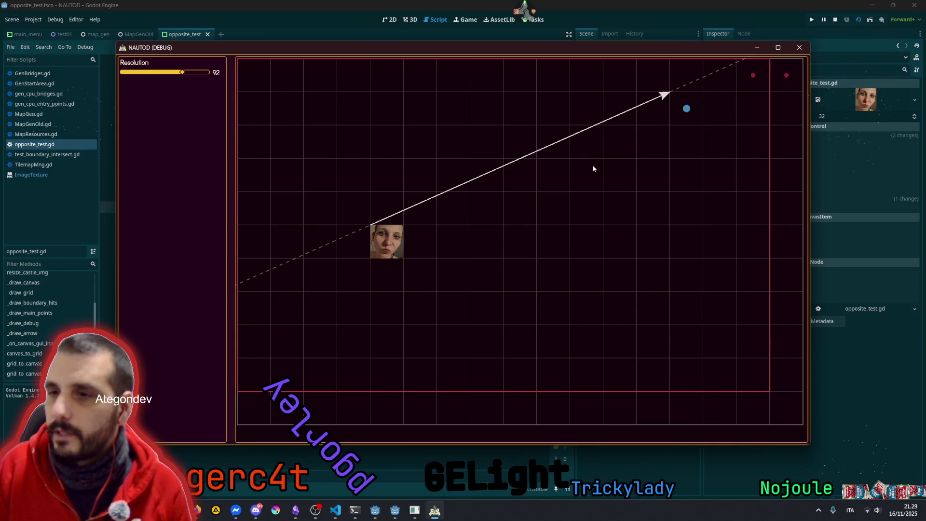
Shift the line's start among the centre cells and aim it toward the lower right
click(480, 248)
click(454, 209)
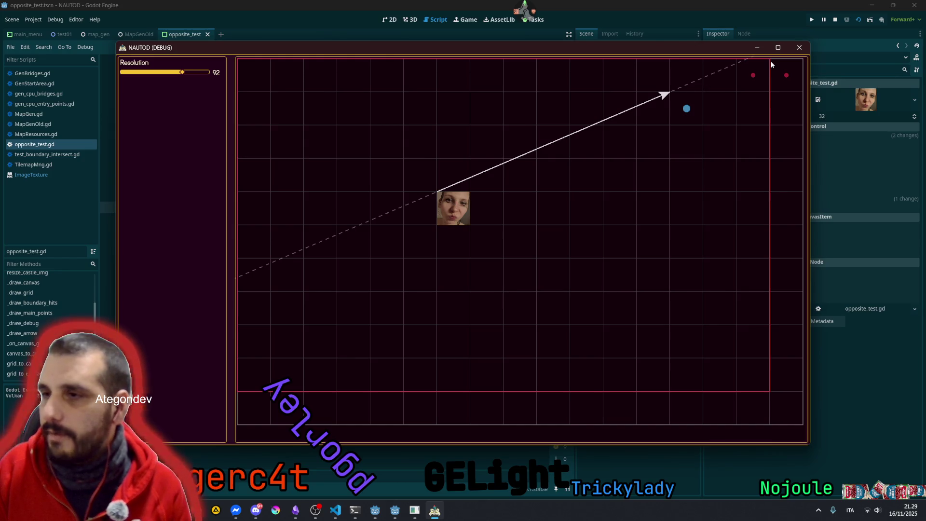
mouse_move(686, 109)
mouse_down()
mouse_move(713, 120)
mouse_move(690, 372)
mouse_up()
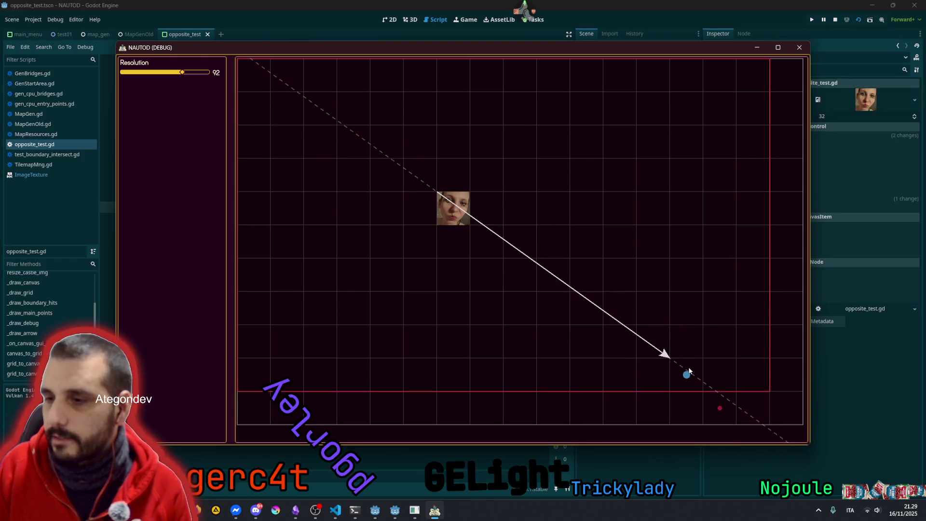
click(453, 255)
click(425, 256)
mouse_move(432, 244)
mouse_down()
mouse_move(415, 226)
mouse_move(416, 212)
mouse_move(375, 243)
mouse_up()
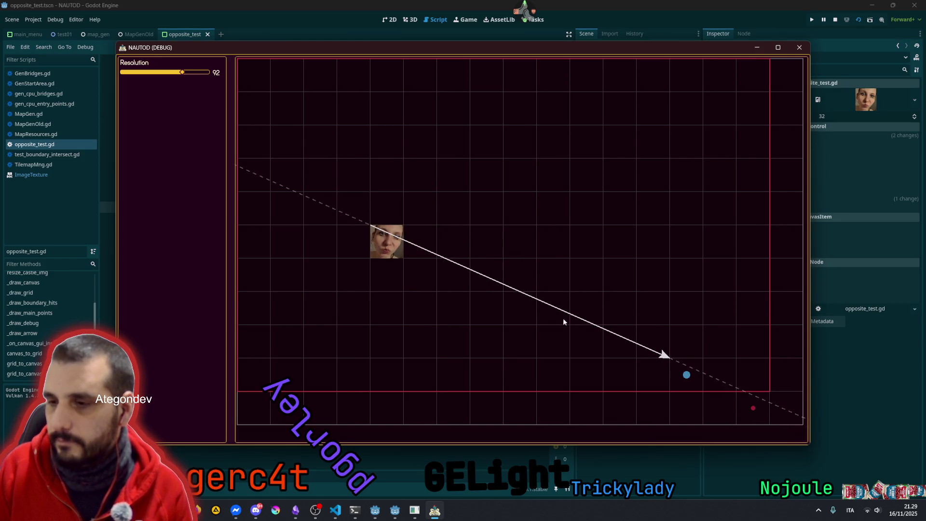
Move the start up-left from the lower right, re-aim toward the upper-right corner, and return to the editor
click(635, 369)
mouse_move(638, 366)
mouse_down()
mouse_move(496, 354)
mouse_move(459, 332)
mouse_move(459, 291)
mouse_up()
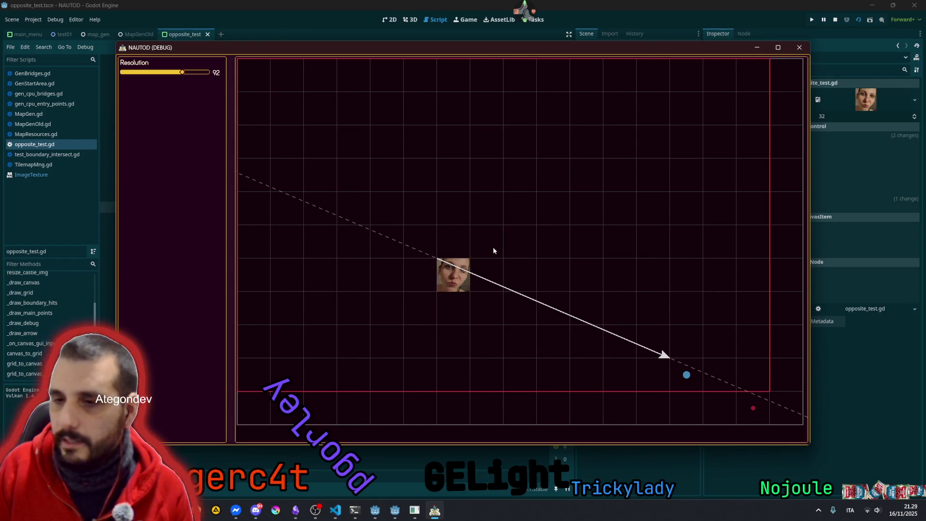
click(519, 208)
drag(721, 176, 727, 101)
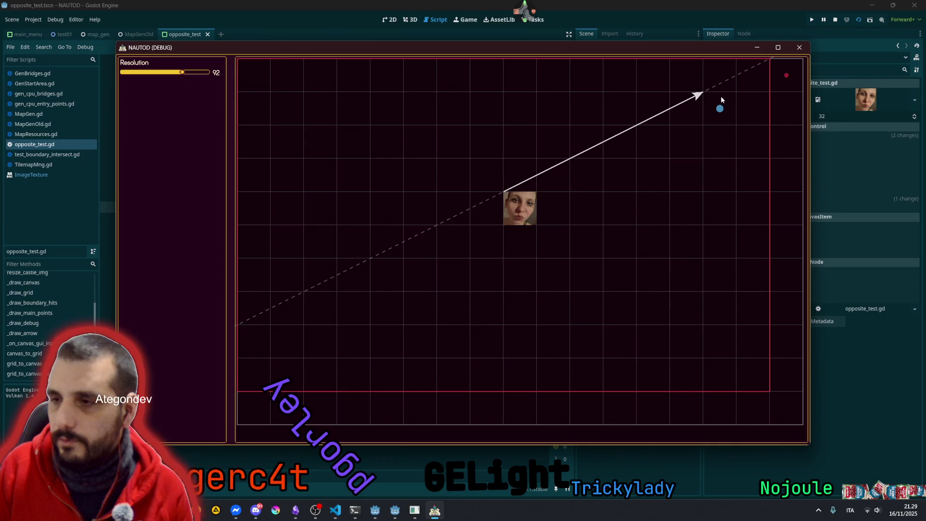
click(709, 91)
mouse_move(519, 208)
mouse_down()
mouse_move(586, 234)
mouse_move(554, 242)
mouse_up()
drag(666, 174, 674, 157)
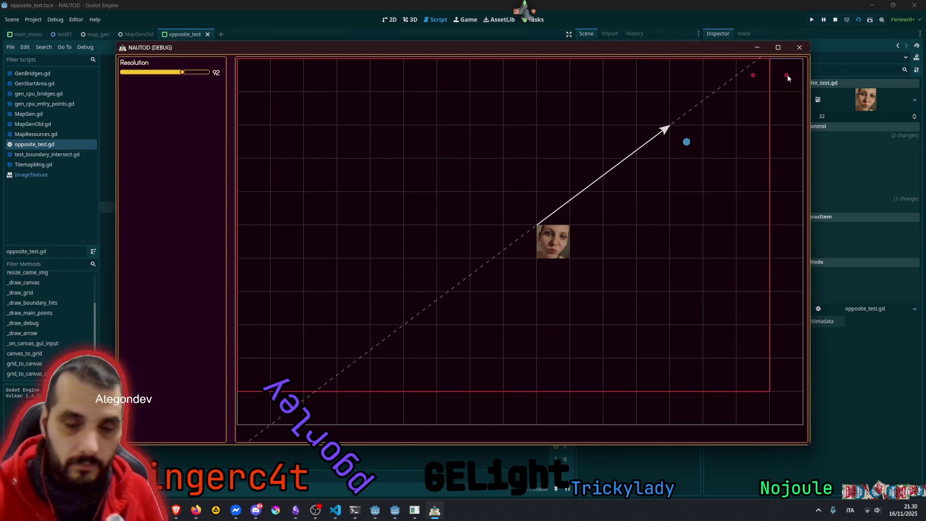
key(alt+Tab)
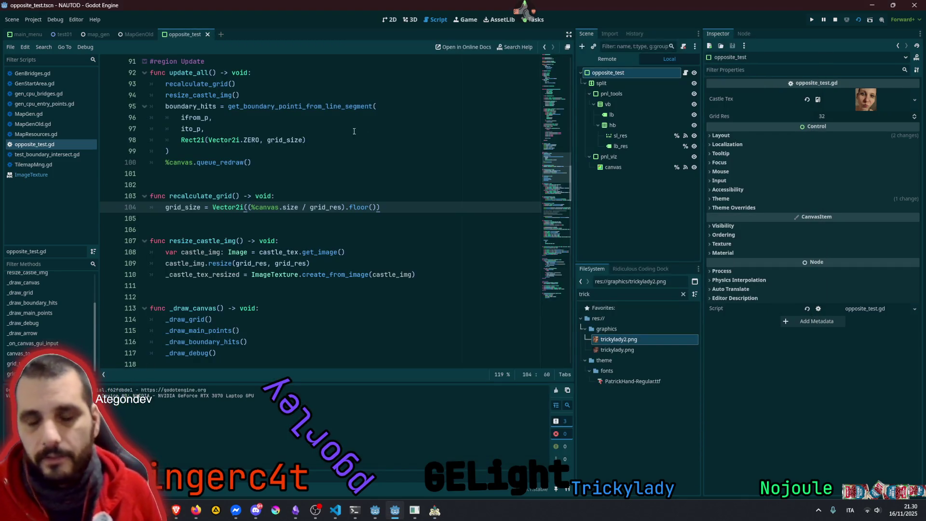
Close the ImageTexture help page and go to get_boundary_pointi_from_line_segment in the script
middle_click(31, 176)
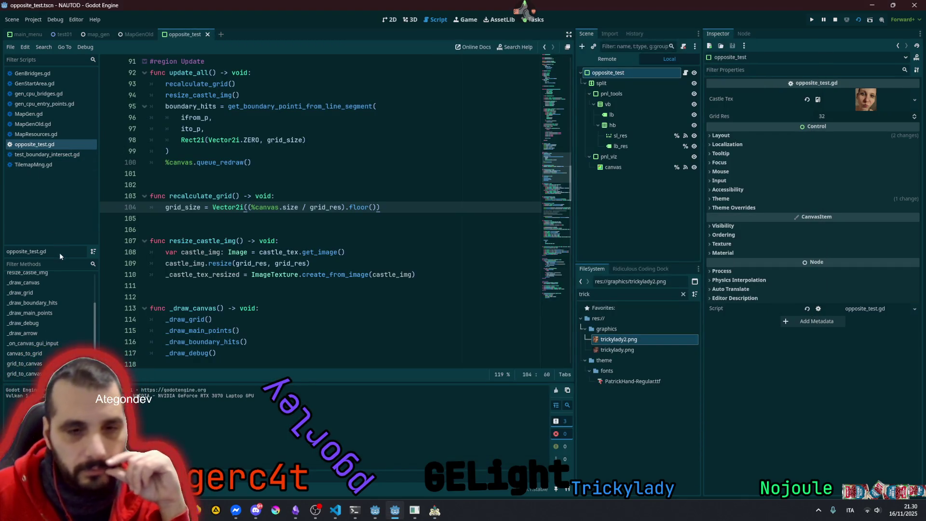
scroll(45, 314, up, 3)
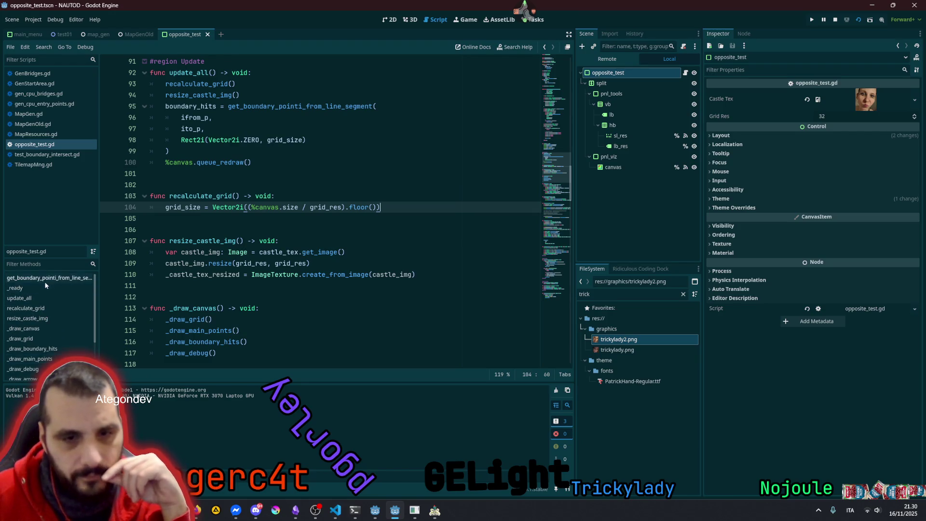
click(45, 279)
scroll(259, 241, down, 5)
scroll(260, 241, down, 4)
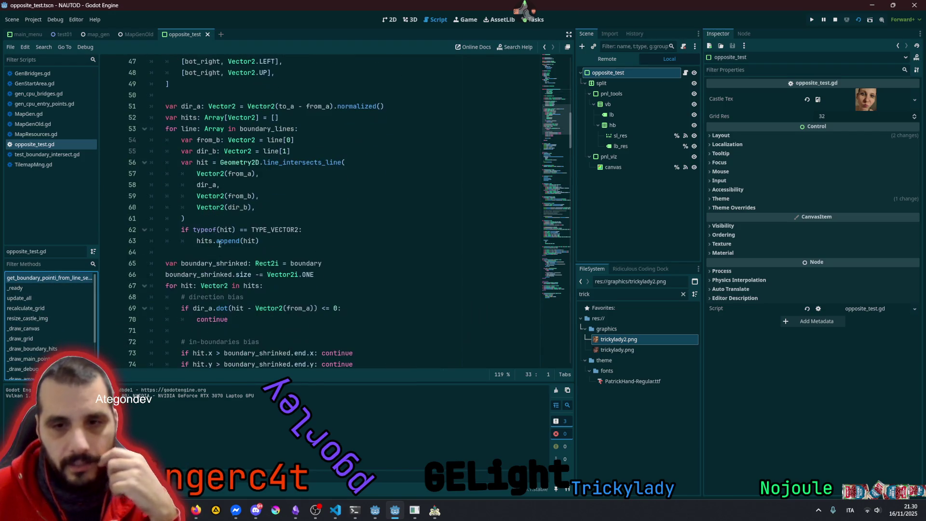
click(212, 174)
double_click(203, 162)
scroll(198, 145, down, 3)
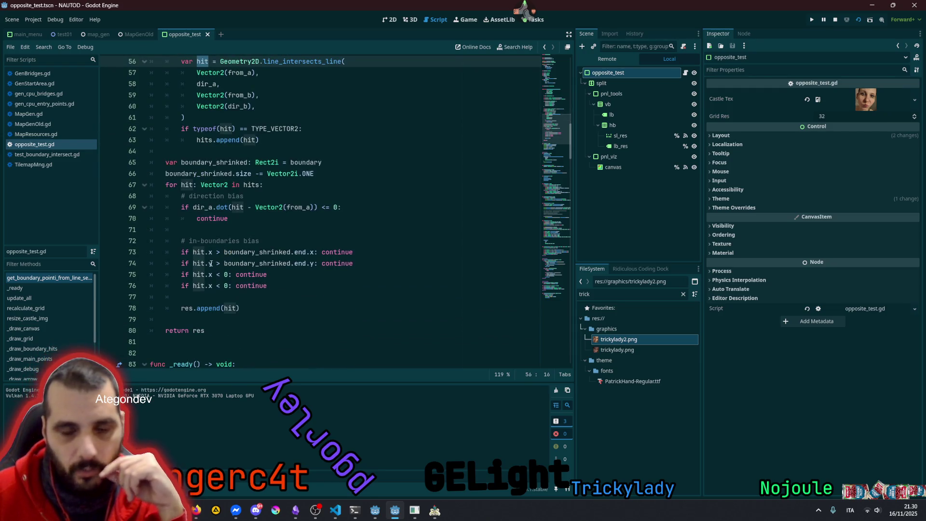
Change line 76's bounds check from hit.x to hit.y < 0, save, and run the scene
click(221, 263)
click(218, 297)
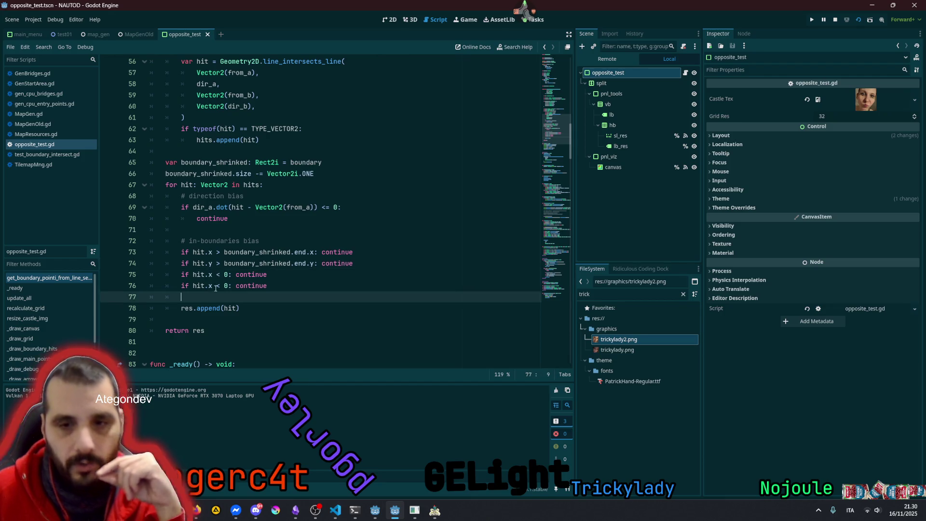
click(189, 286)
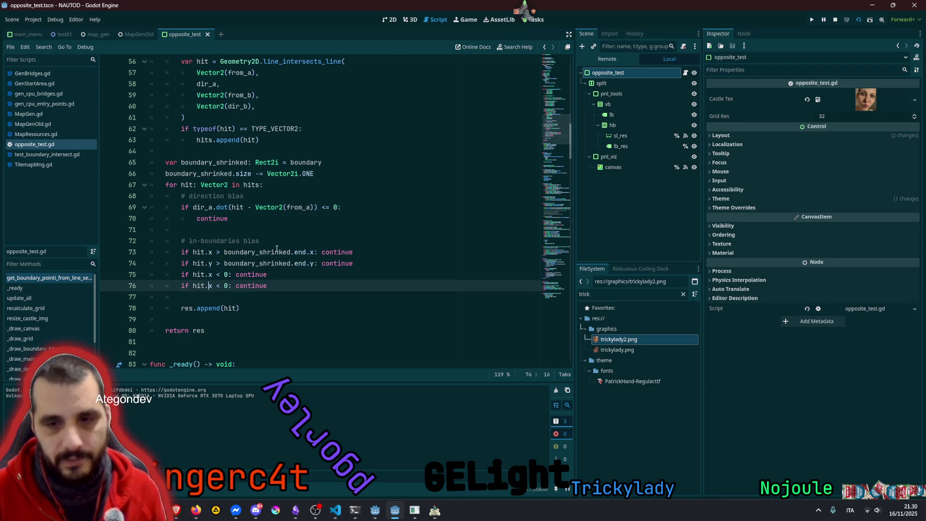
double_click(211, 285)
text(y)
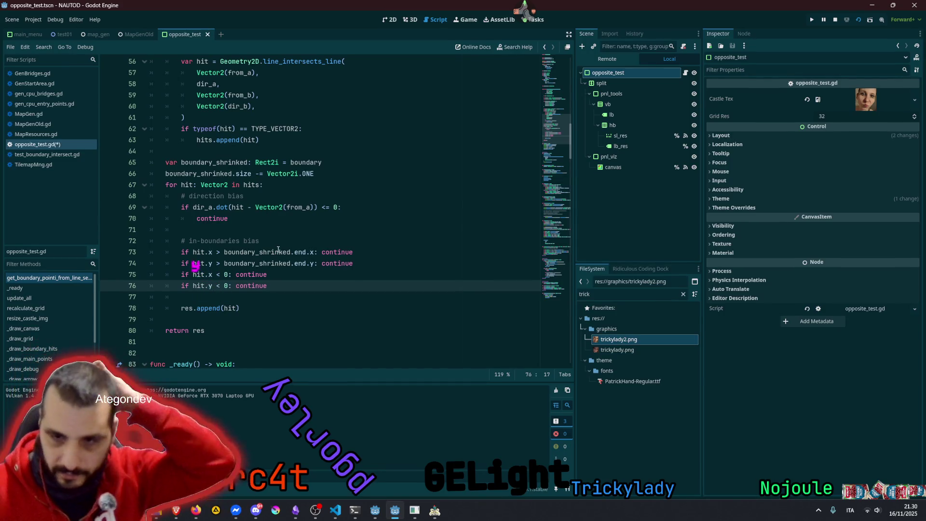
click(379, 240)
key(ctrl+s)
key(F6)
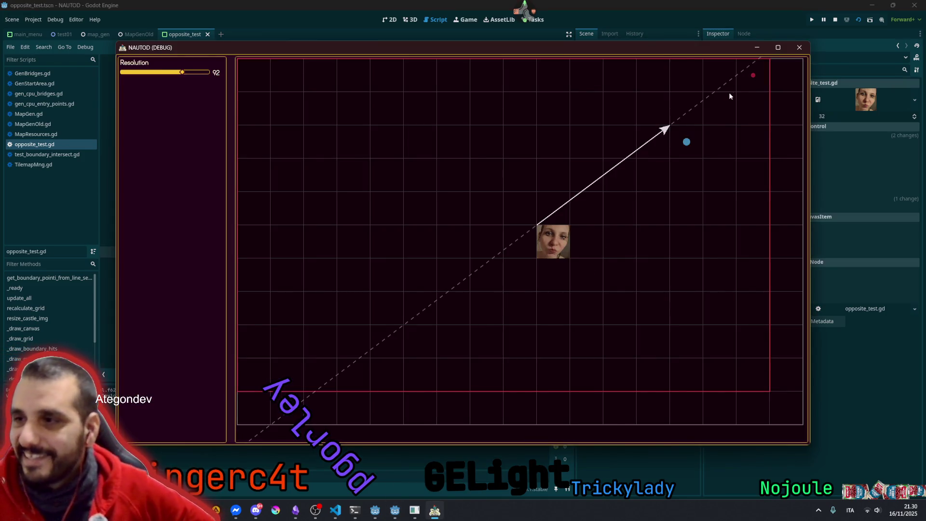
mouse_move(635, 169)
mouse_down()
mouse_move(503, 233)
mouse_move(502, 266)
mouse_up()
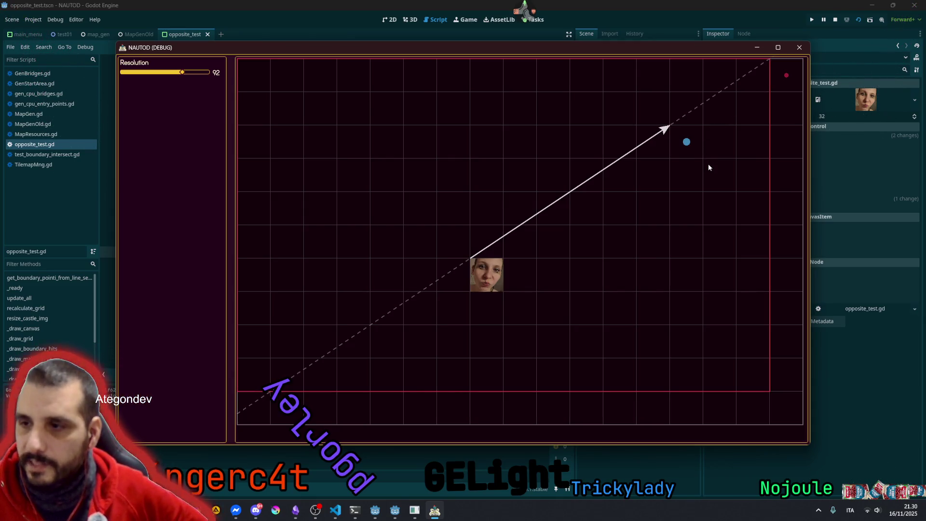
click(714, 141)
right_click(652, 217)
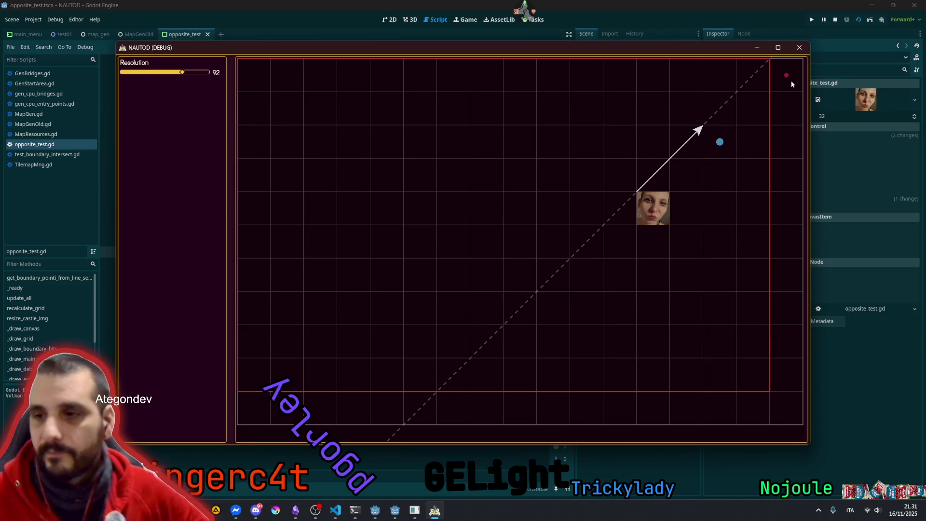
click(799, 47)
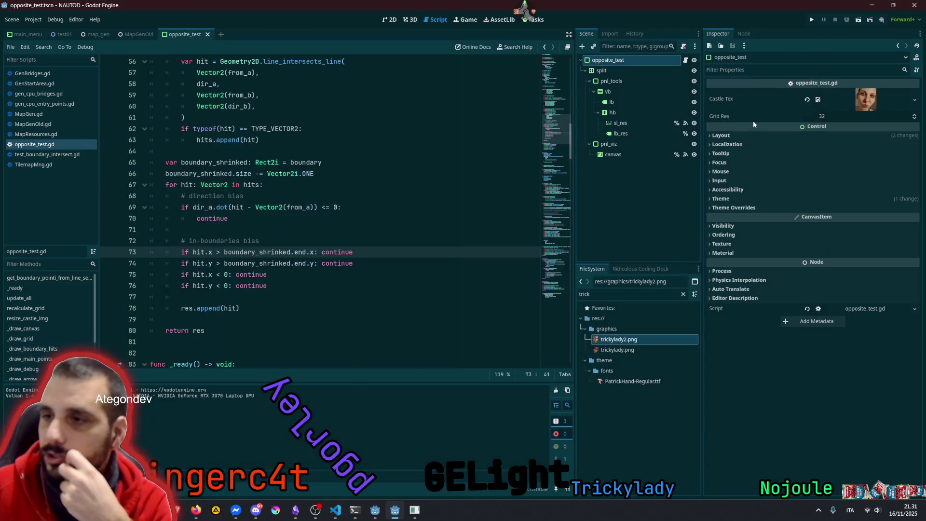
Assign trickylady.png as the Castle Tex texture and run the test scene
click(622, 350)
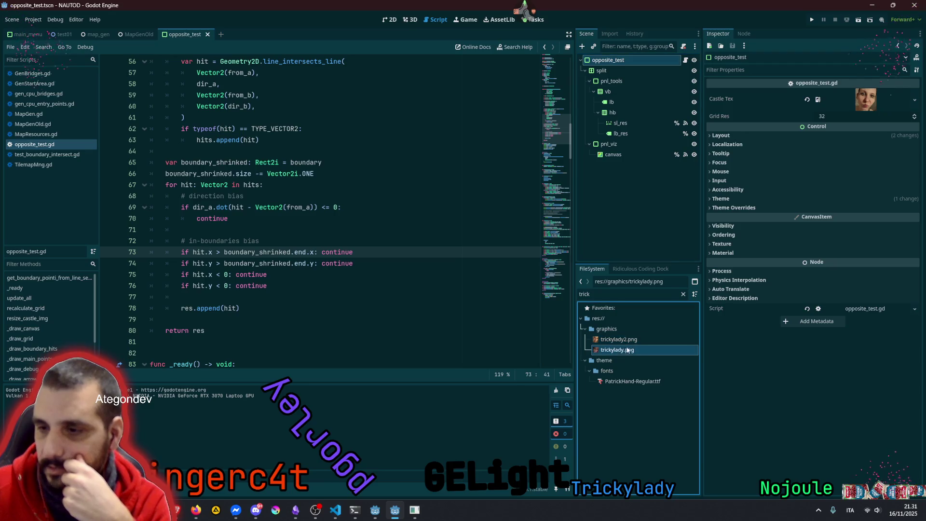
mouse_move(620, 352)
mouse_down()
mouse_move(635, 82)
mouse_move(628, 65)
mouse_move(681, 68)
mouse_move(862, 118)
mouse_move(864, 101)
mouse_up()
click(341, 165)
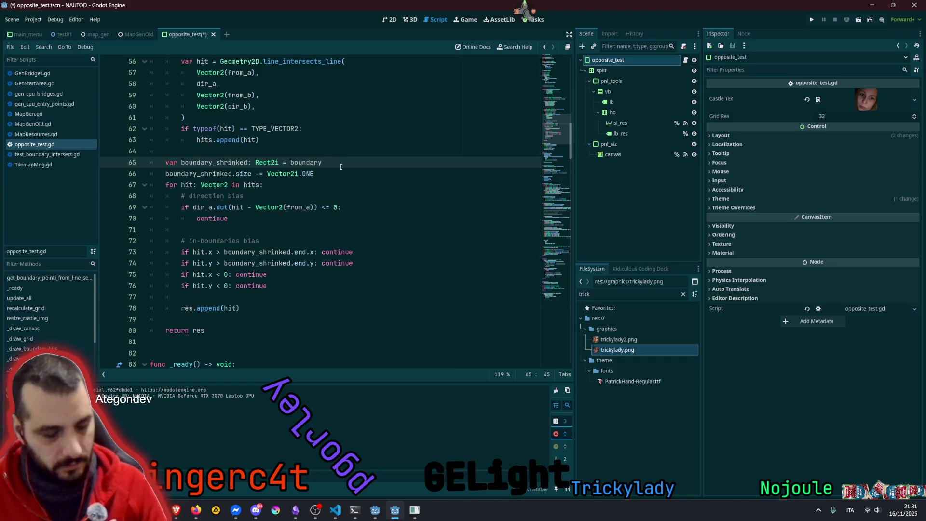
key(F6)
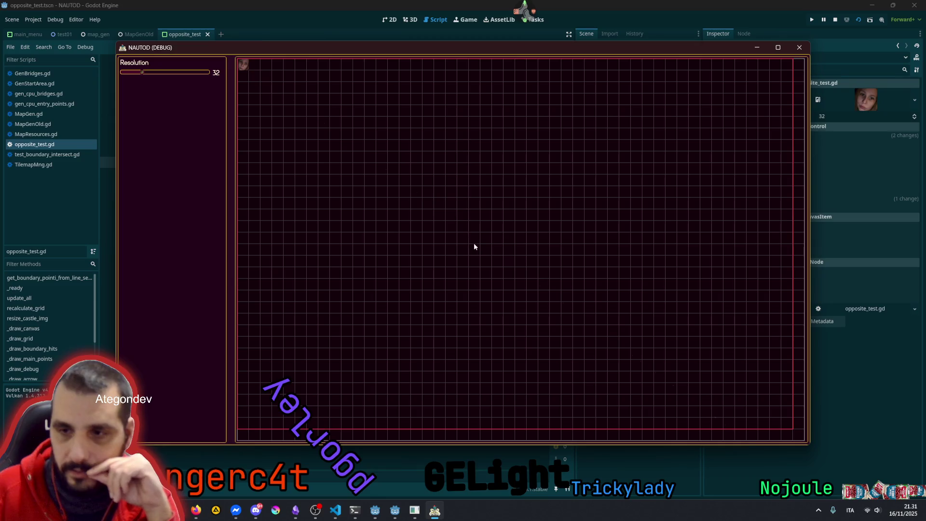
Set Resolution to 72 and reposition the line's start and target, then close the game
click(475, 239)
click(633, 151)
drag(143, 72, 169, 72)
mouse_move(574, 284)
mouse_down()
mouse_move(653, 202)
mouse_move(693, 124)
mouse_up()
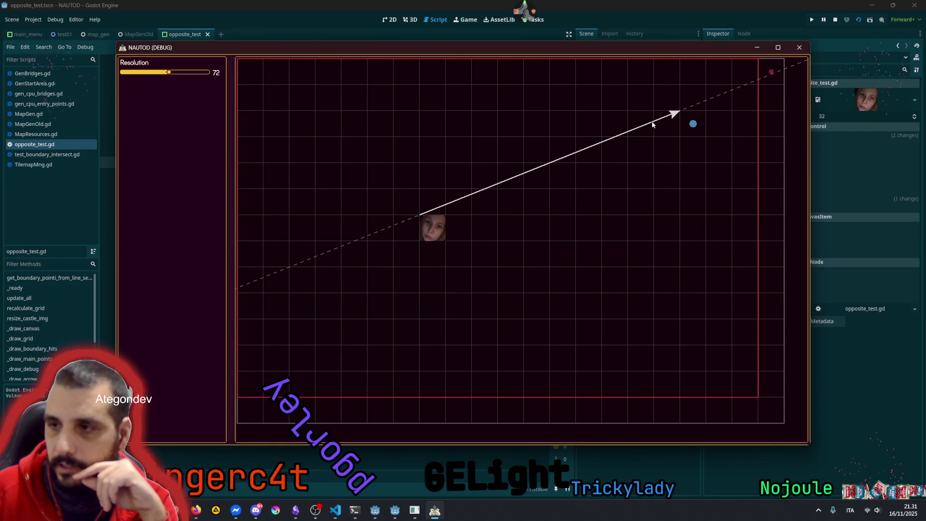
drag(558, 206, 585, 217)
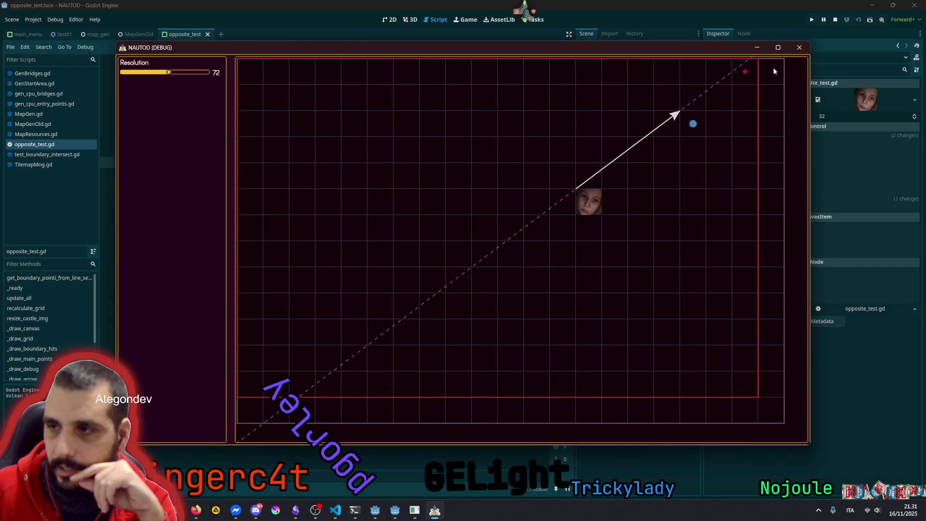
mouse_move(638, 165)
mouse_down()
mouse_move(615, 178)
mouse_move(682, 131)
mouse_move(668, 150)
mouse_move(414, 161)
mouse_move(377, 121)
mouse_move(372, 100)
mouse_move(333, 182)
mouse_move(426, 289)
mouse_move(459, 310)
mouse_move(587, 331)
mouse_move(683, 324)
mouse_move(703, 301)
mouse_move(667, 332)
mouse_up()
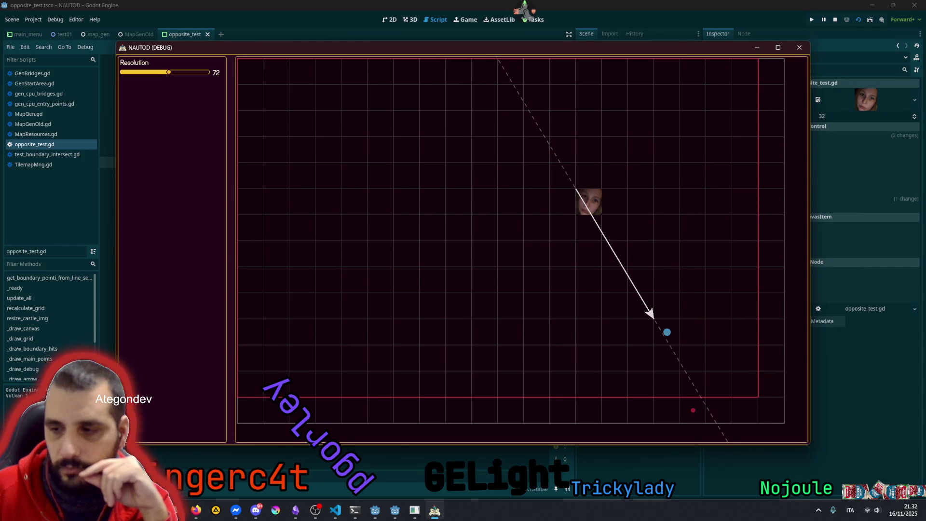
key(F8)
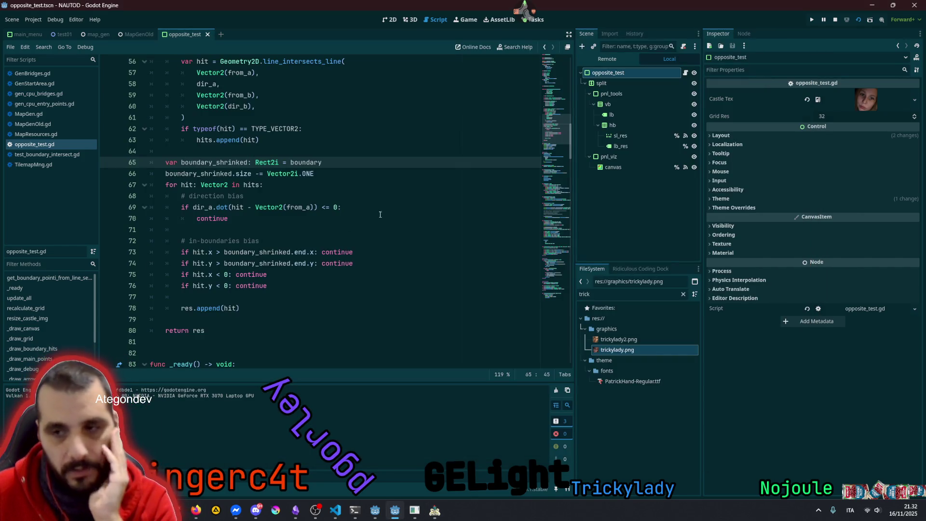
Add an HSeparator named sep under the vb container
click(390, 19)
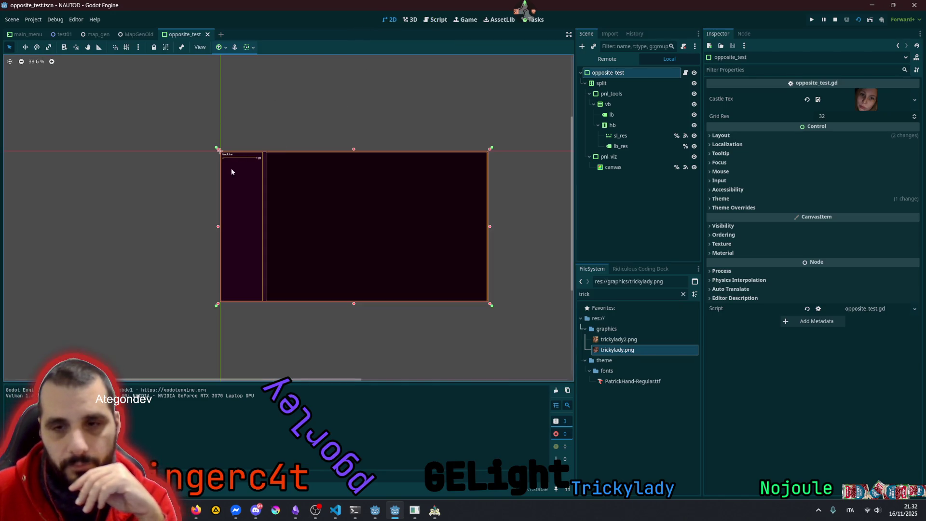
scroll(239, 175, up, 8)
click(239, 175)
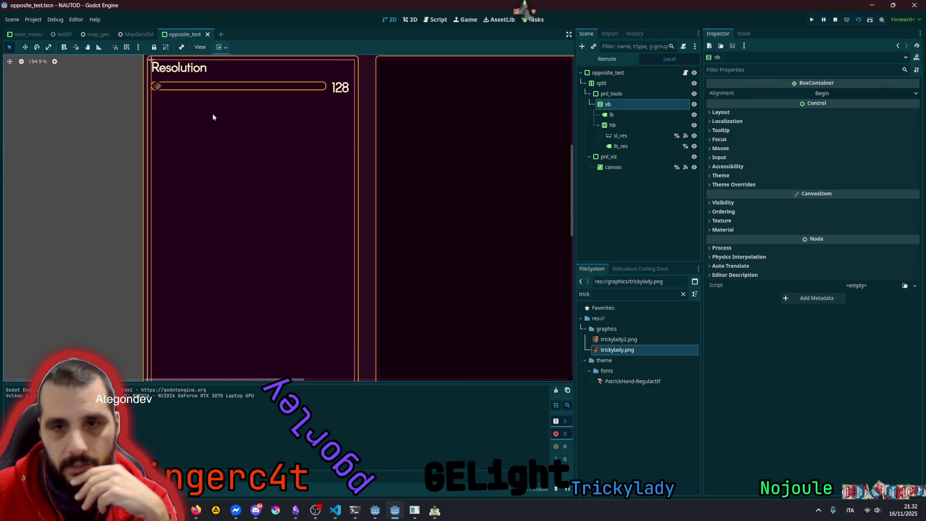
click(627, 125)
click(599, 125)
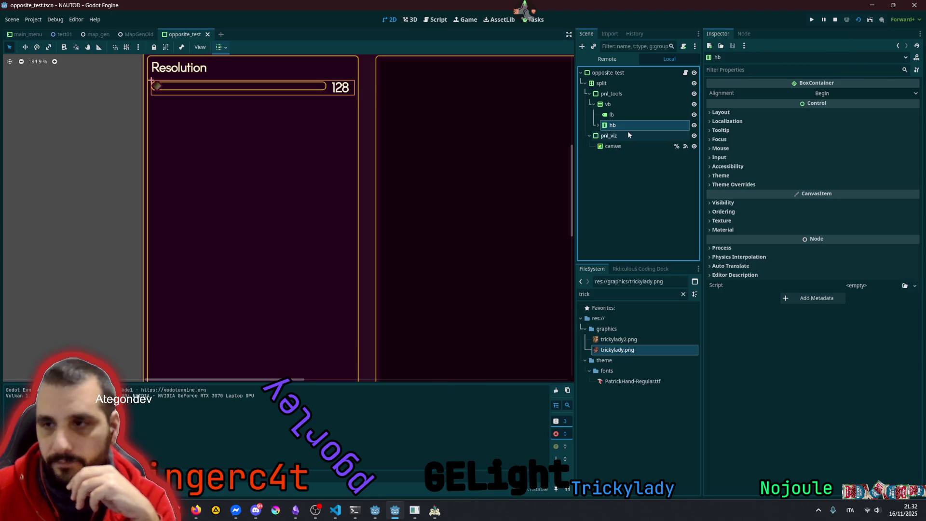
click(620, 103)
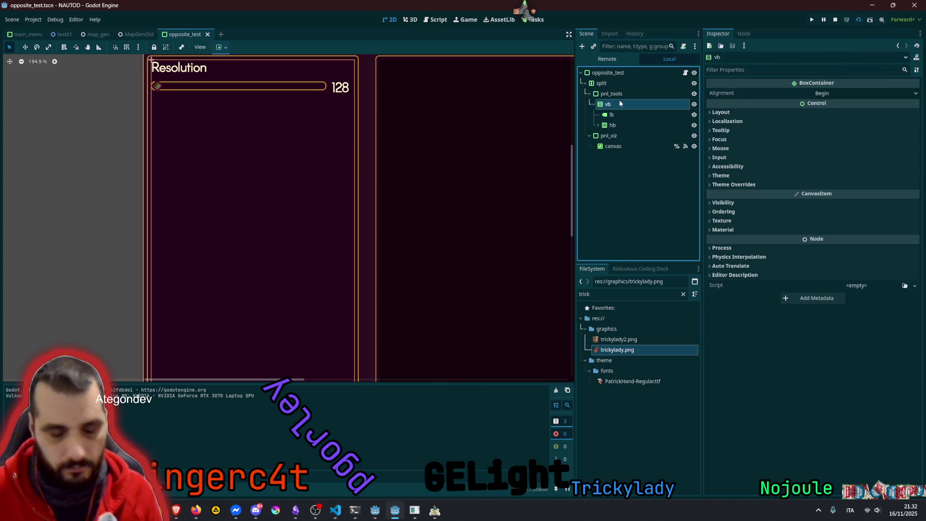
key(ctrl+a)
text(sepa)
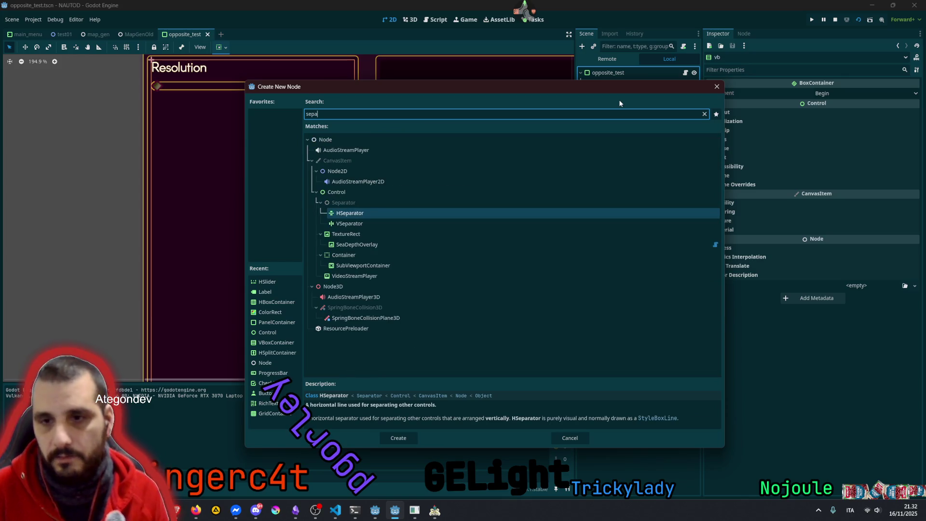
key(Return)
double_click(628, 135)
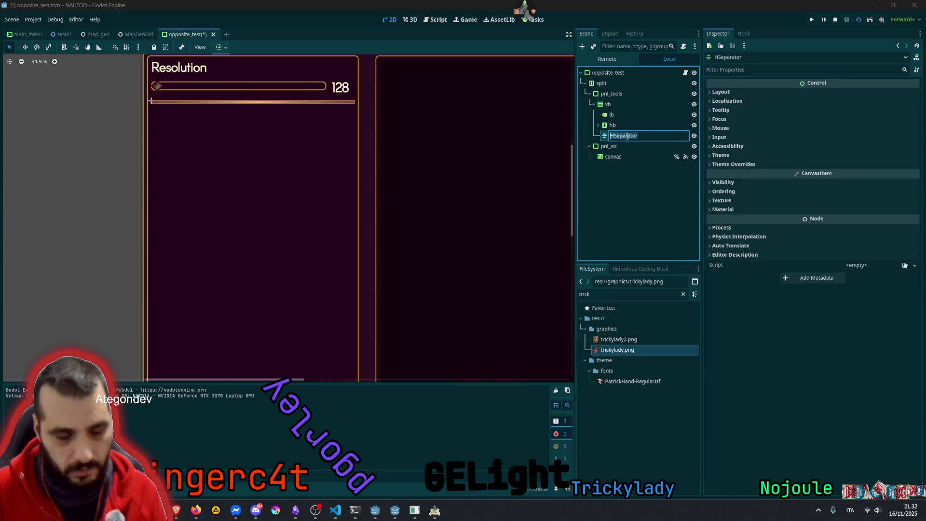
text(sep)
key(Return)
Add a RichTextLabel named lb_results under vb and make it accessible as a unique name
click(612, 98)
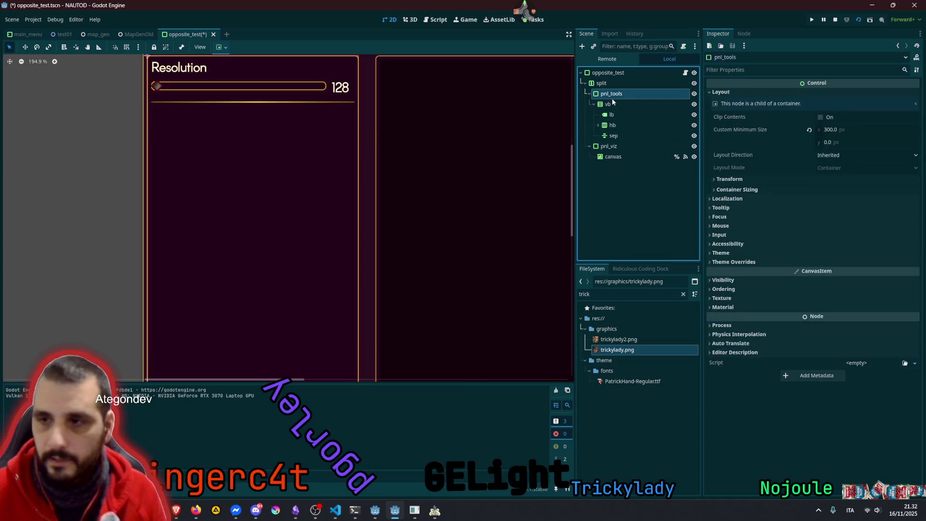
click(621, 106)
key(ctrl+a)
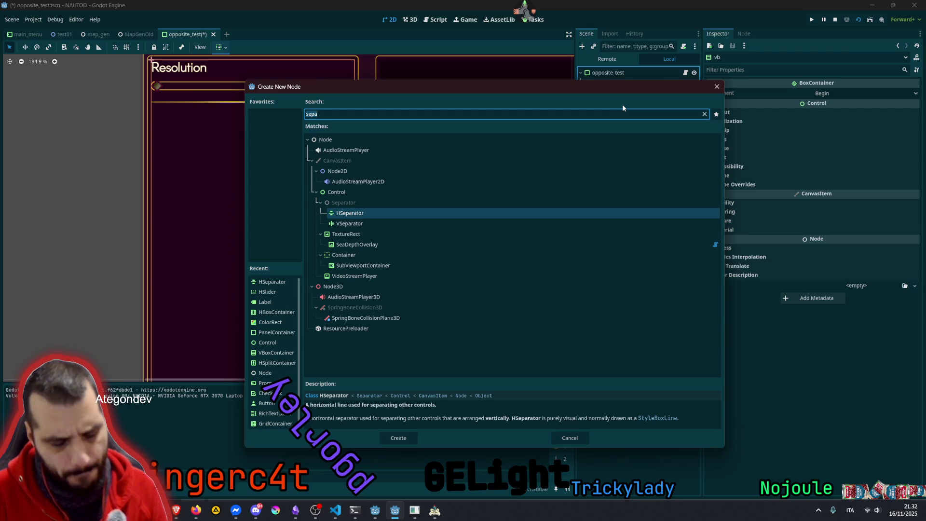
text(rich)
key(Return)
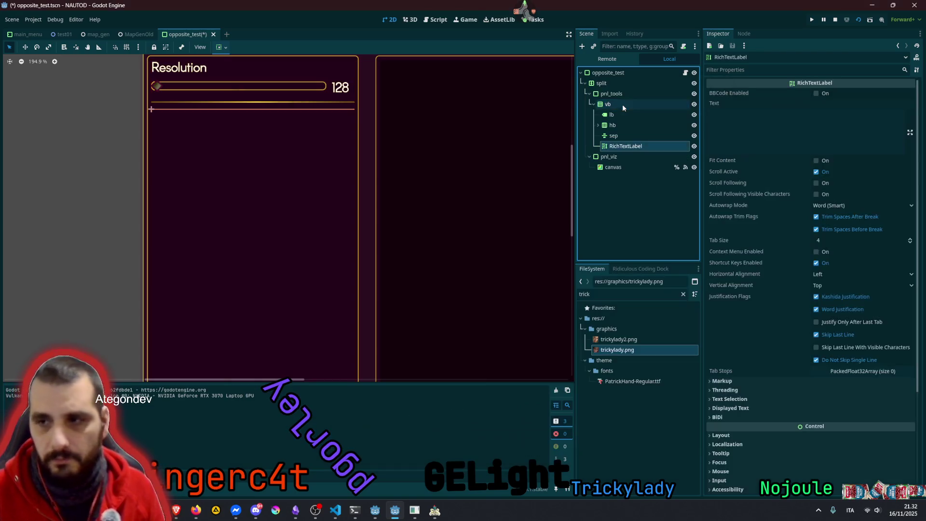
click(635, 146)
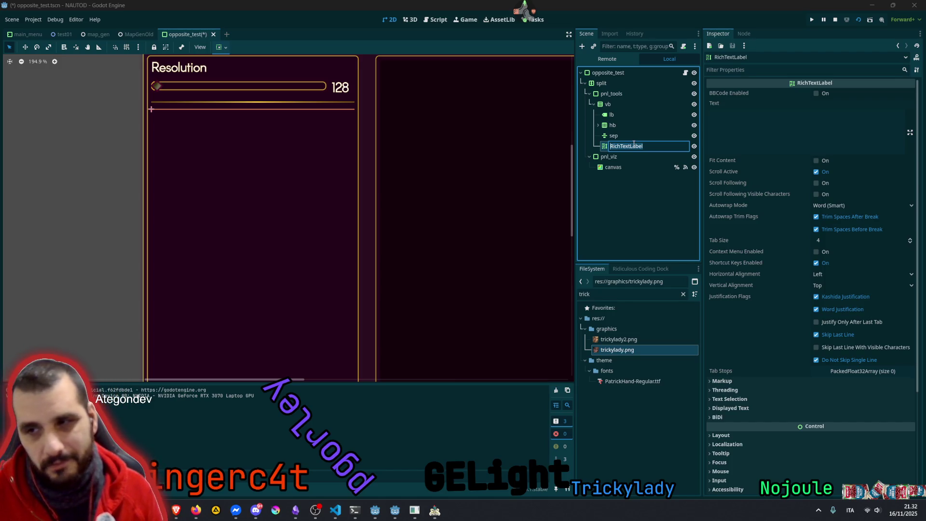
text(lb_results)
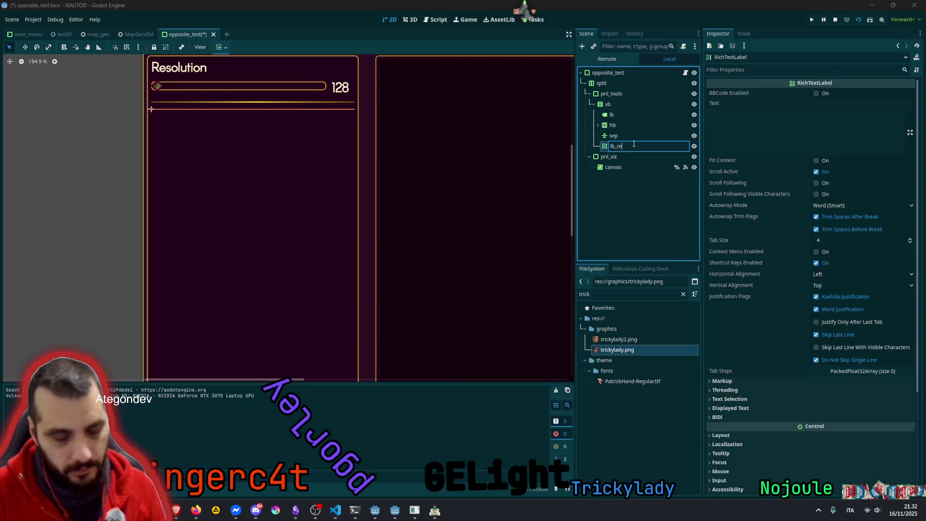
key(Return)
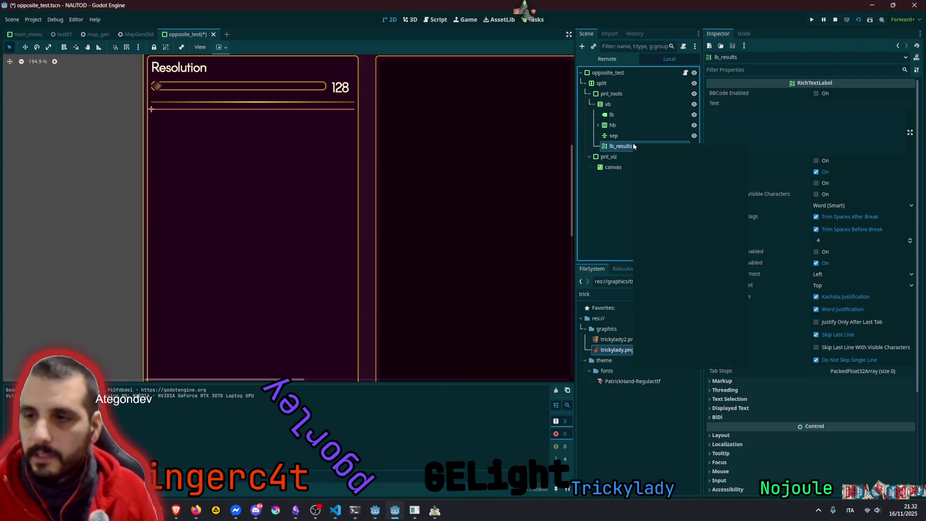
right_click(633, 143)
click(673, 335)
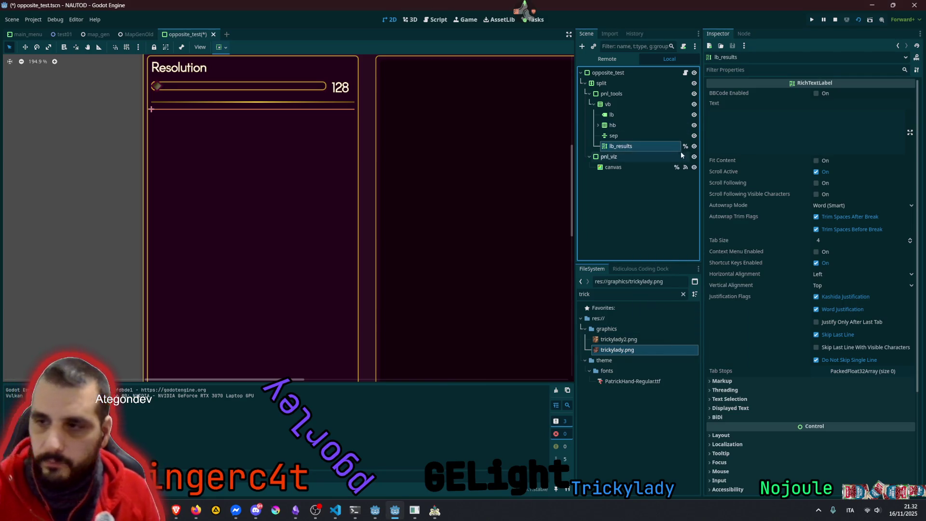
click(686, 72)
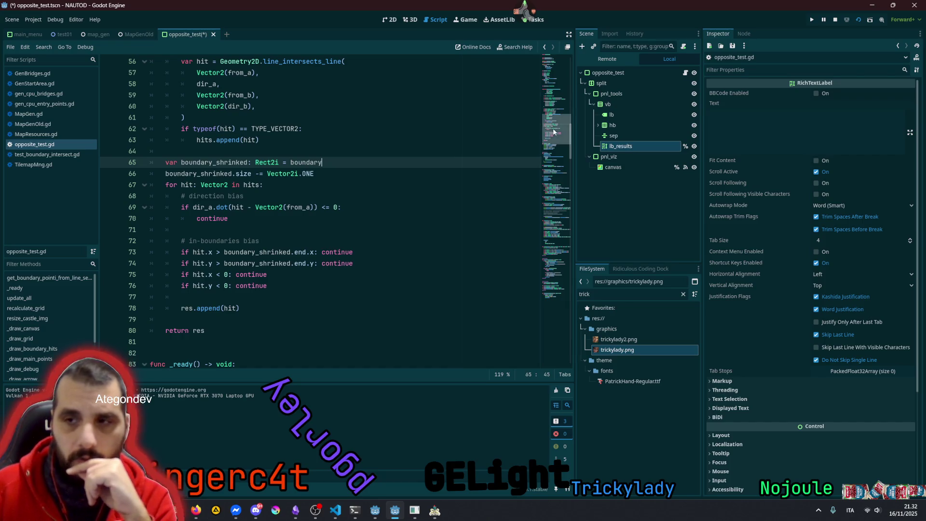
Add a %lb_results.text = line after the get_boundary_pointi_from_line_segment call in update_all
scroll(554, 132, up, 9)
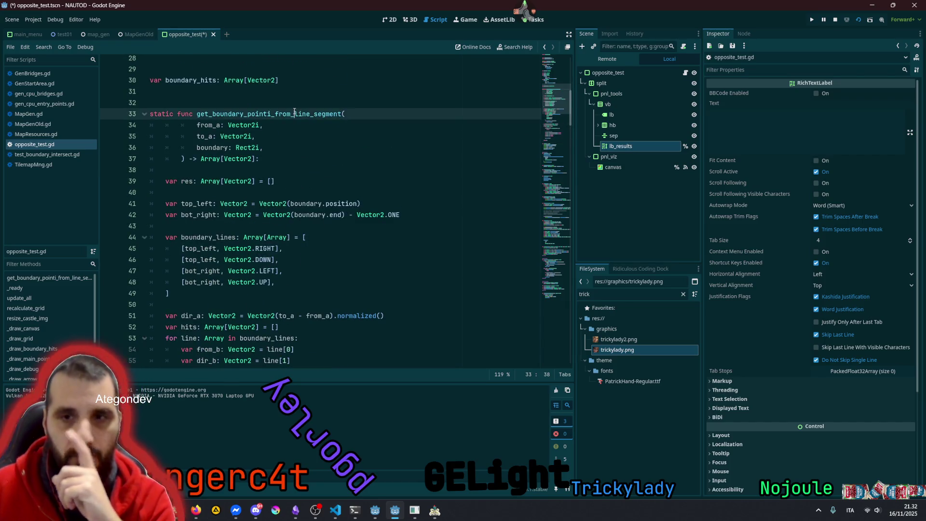
double_click(271, 114)
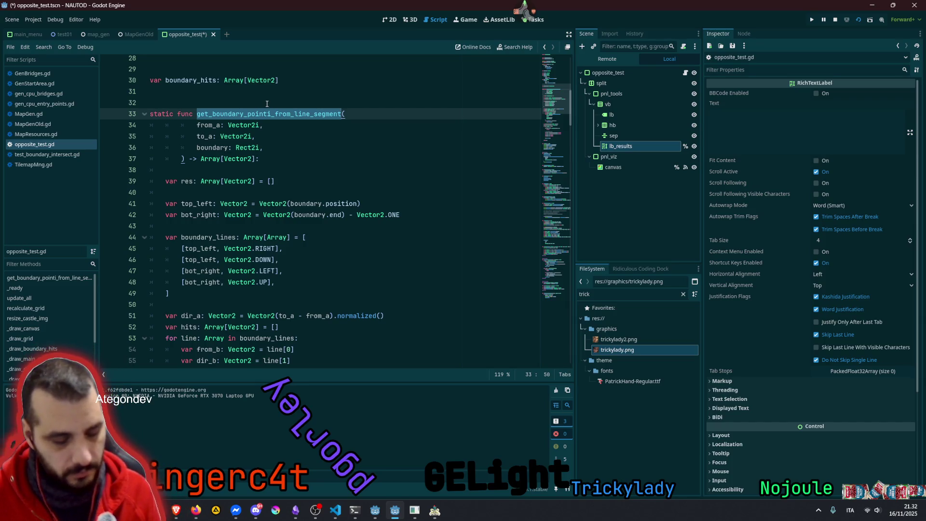
key(ctrl+f)
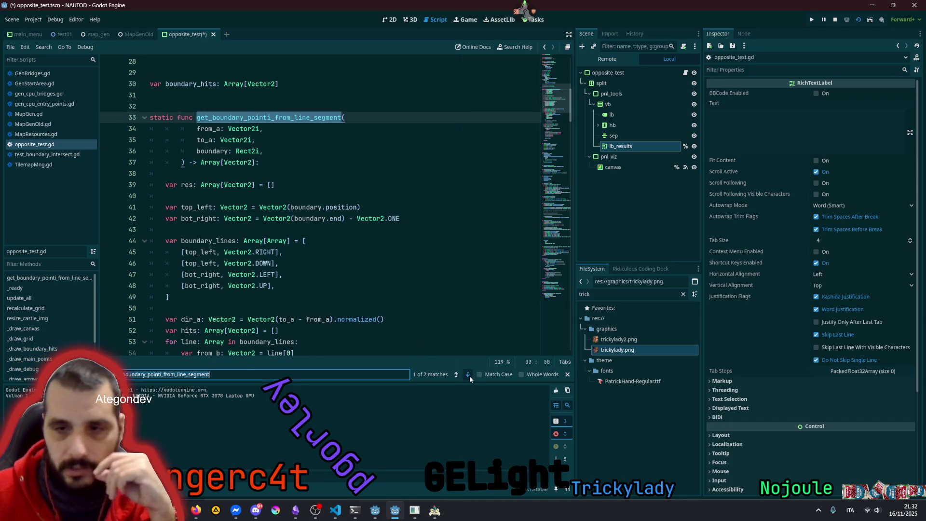
click(468, 376)
click(194, 203)
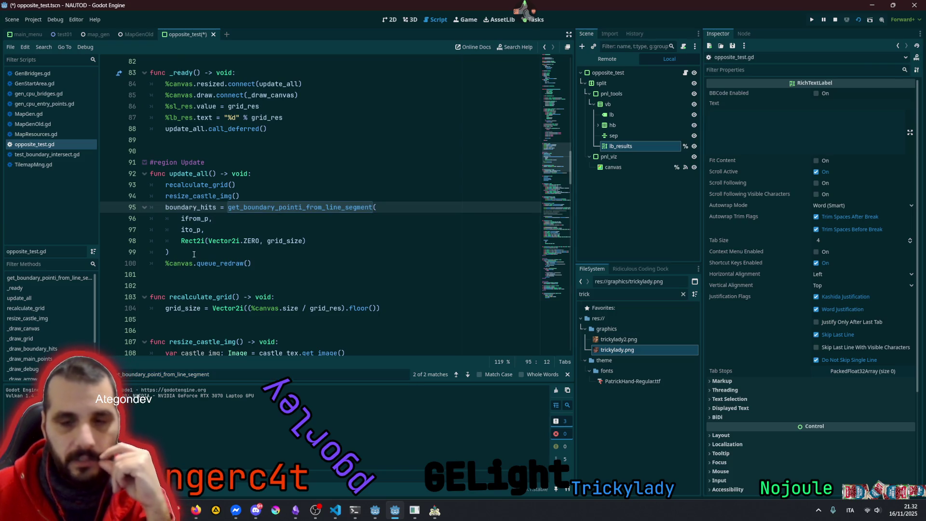
click(354, 250)
key(Return)
mouse_move(642, 146)
mouse_down()
mouse_move(236, 242)
mouse_move(215, 261)
mouse_move(223, 265)
mouse_up()
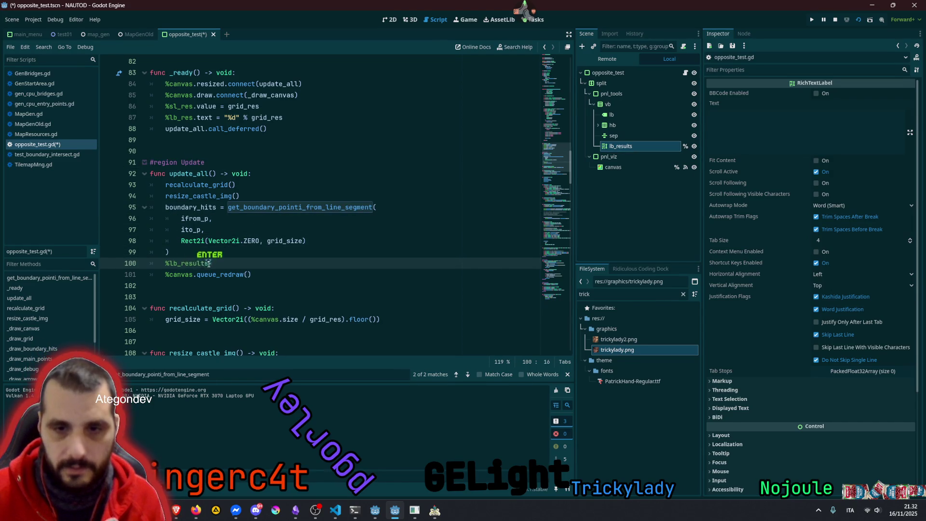
text(.text =)
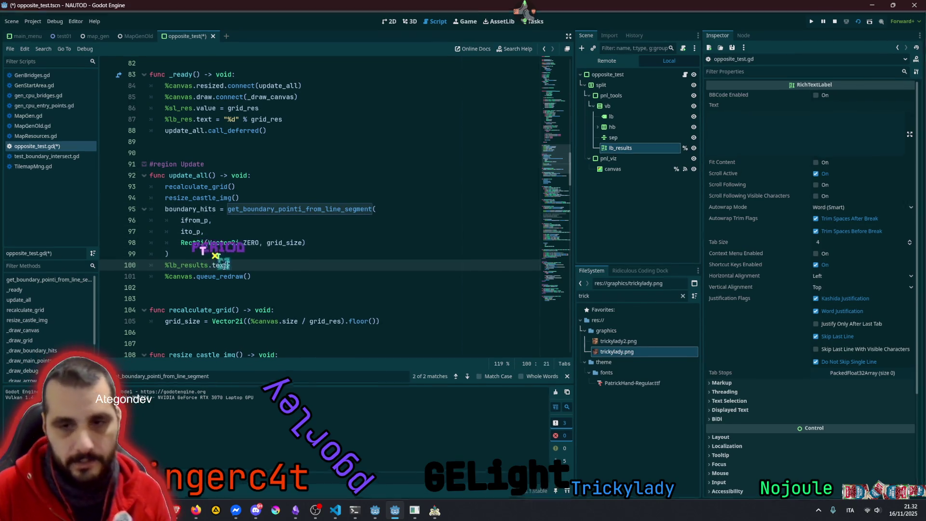
key(BackSpace)
key(BackSpace)
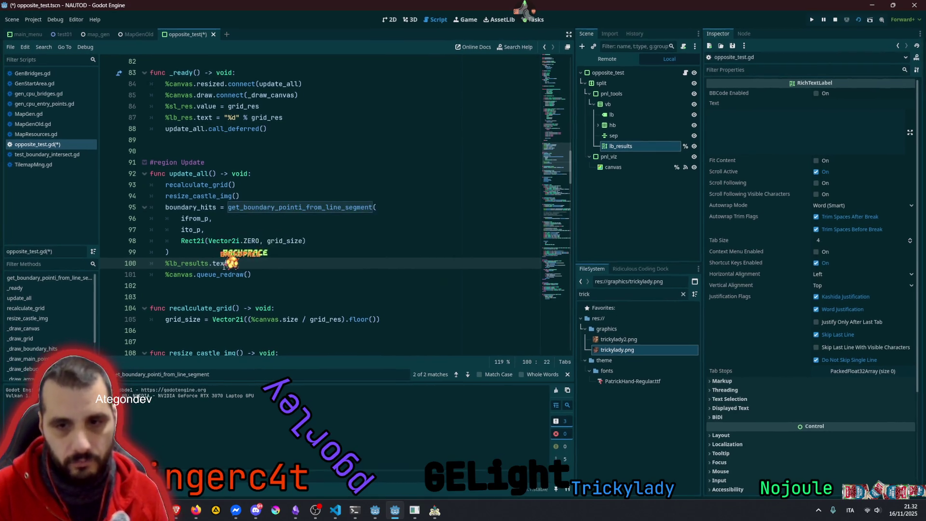
text(=)
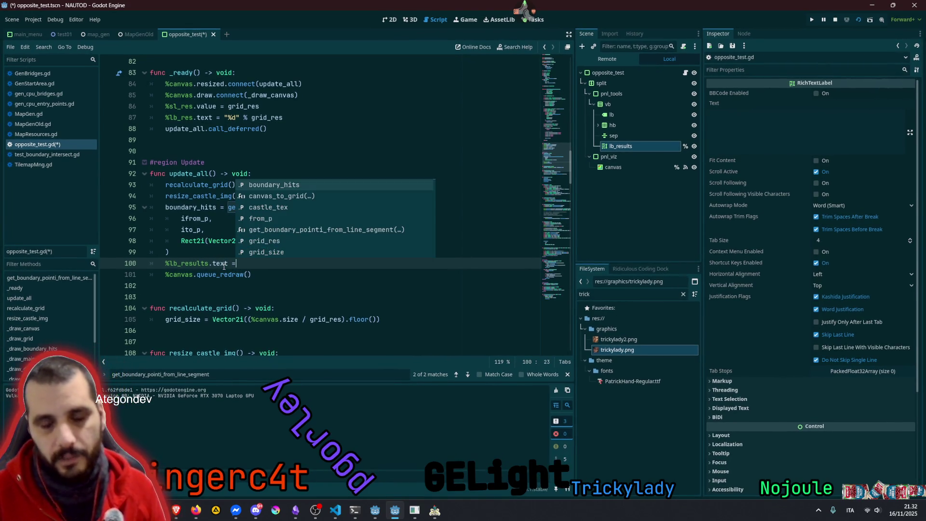
click(197, 264)
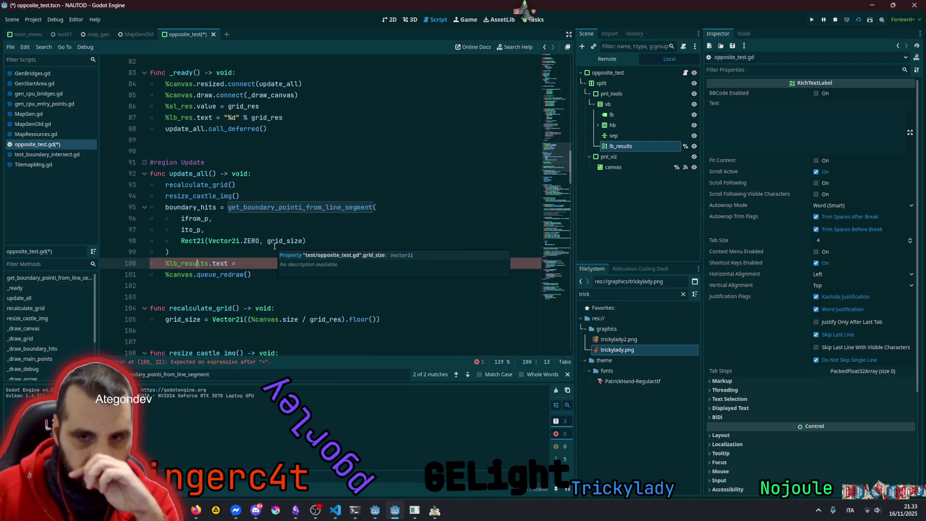
Insert an output_results() call above the lb_results line and copy it for a declaration
double_click(190, 207)
click(251, 254)
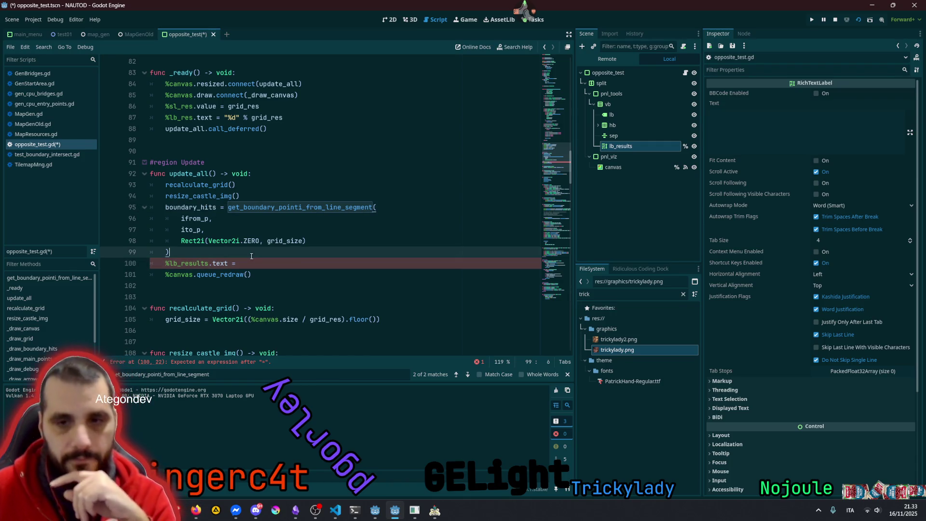
key(Down)
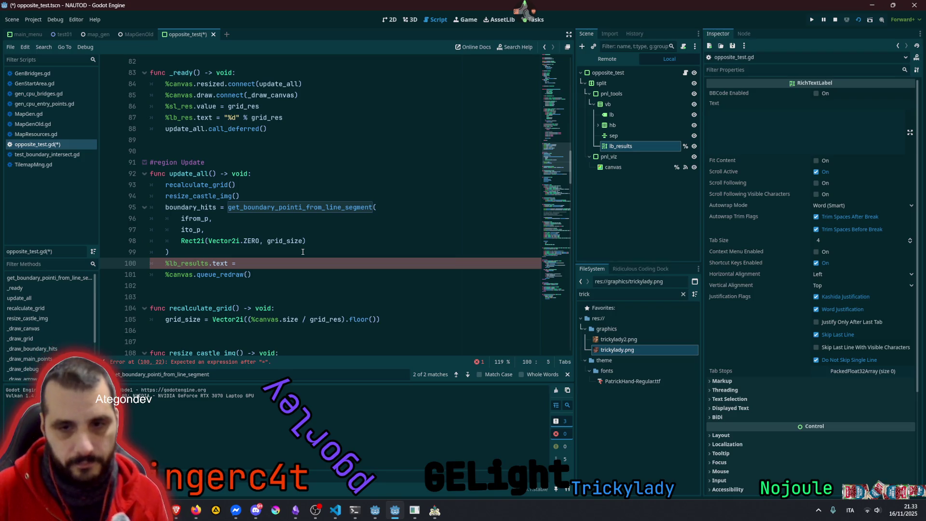
key(Return)
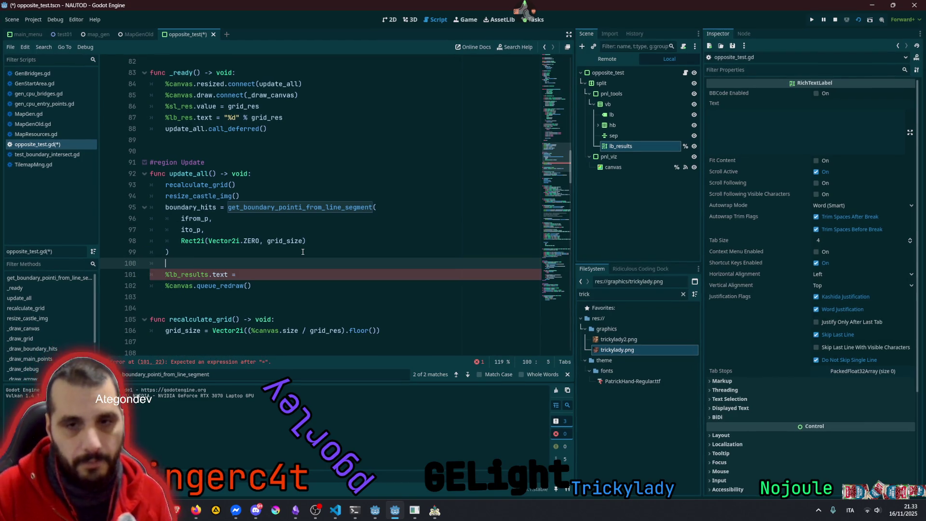
text(output_results)
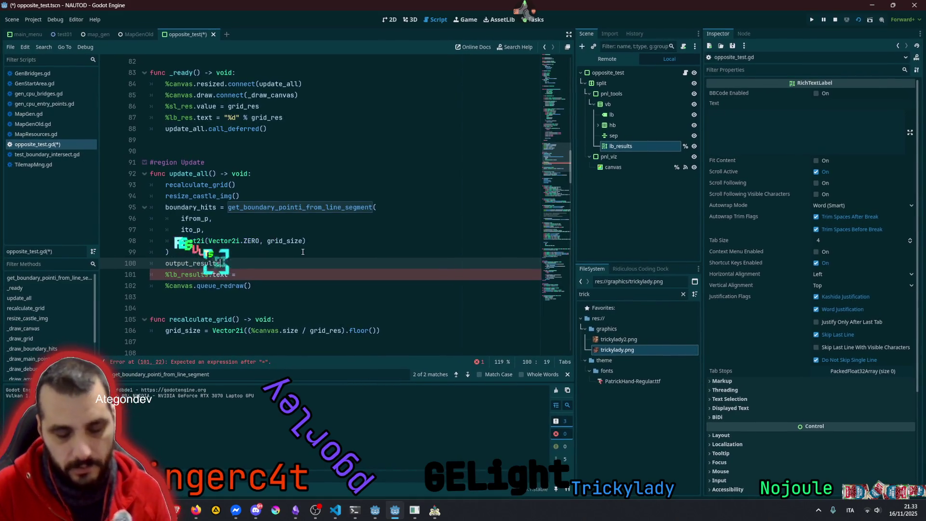
key(Return)
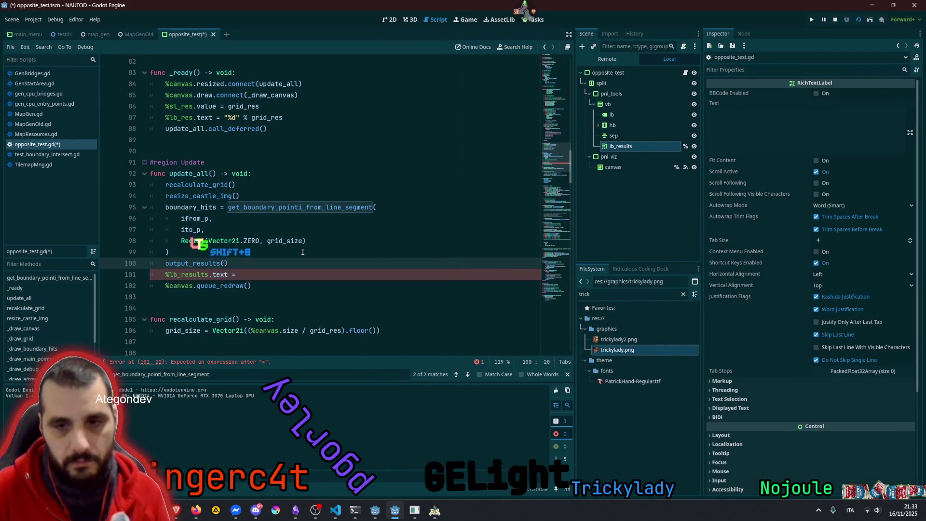
key(shift+Home)
key(ctrl+c)
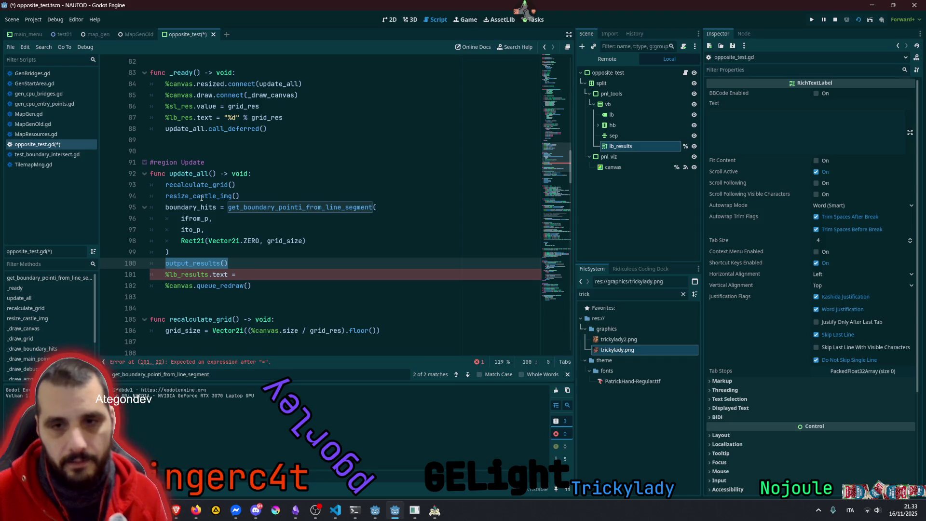
double_click(202, 196)
scroll(217, 236, down, 5)
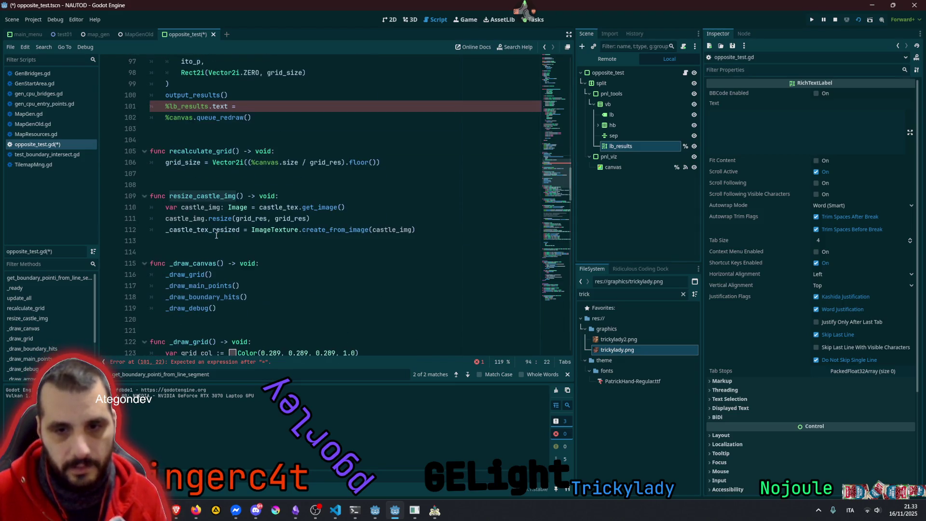
click(193, 243)
Declare func output_results() -> void: below resize_castle_img
key(Return)
key(Return)
key(ctrl+v)
key(Home)
text(func)
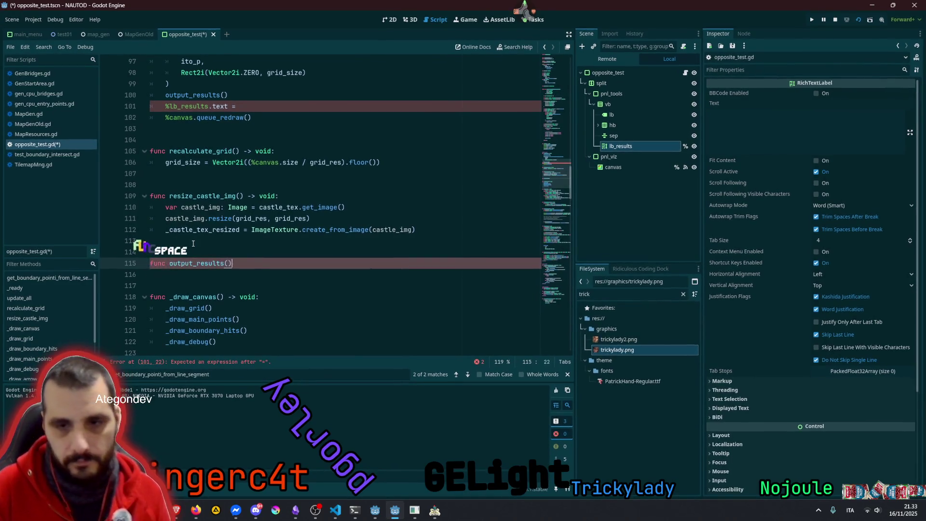
key(End)
text(:-> void:)
key(Return)
Put boundary_hits in output_results and move the lb_results assignment there from update_all
scroll(154, 159, up, 2)
double_click(191, 106)
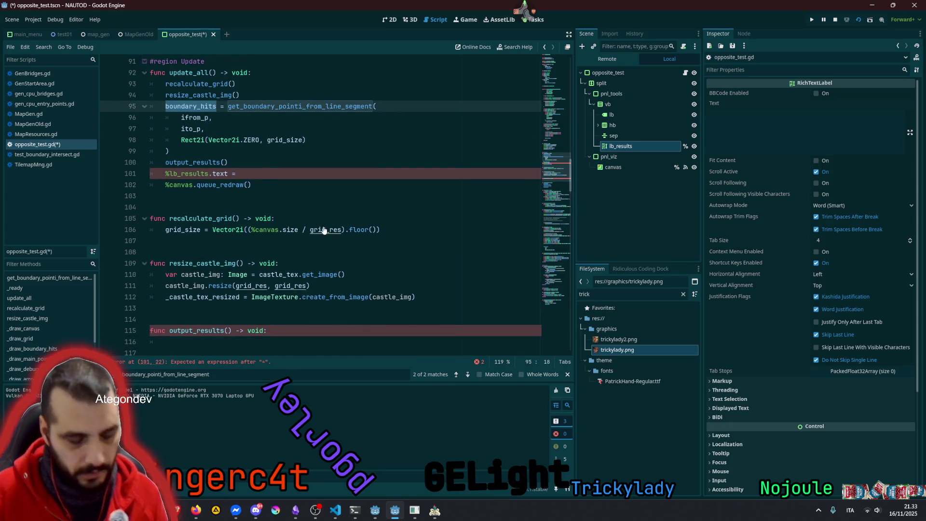
key(ctrl+c)
click(195, 342)
key(ctrl+v)
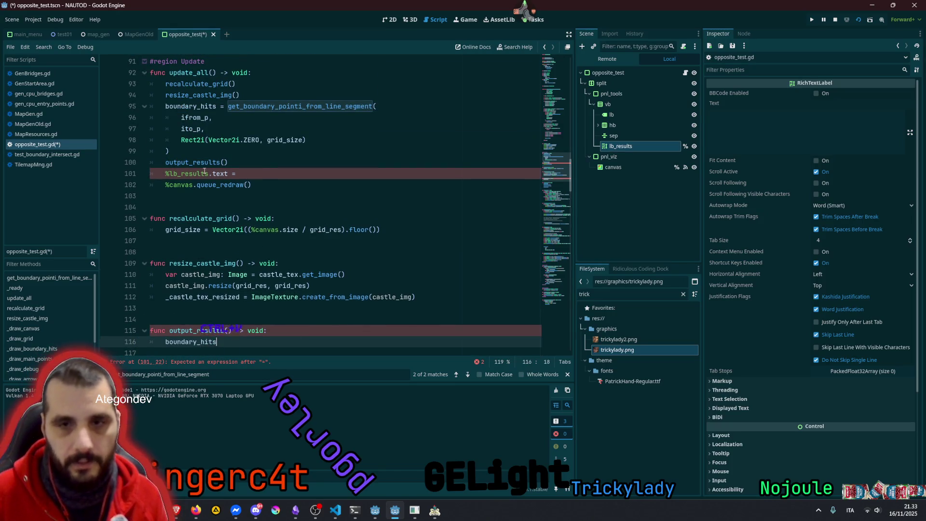
click(260, 179)
key(shift+Home)
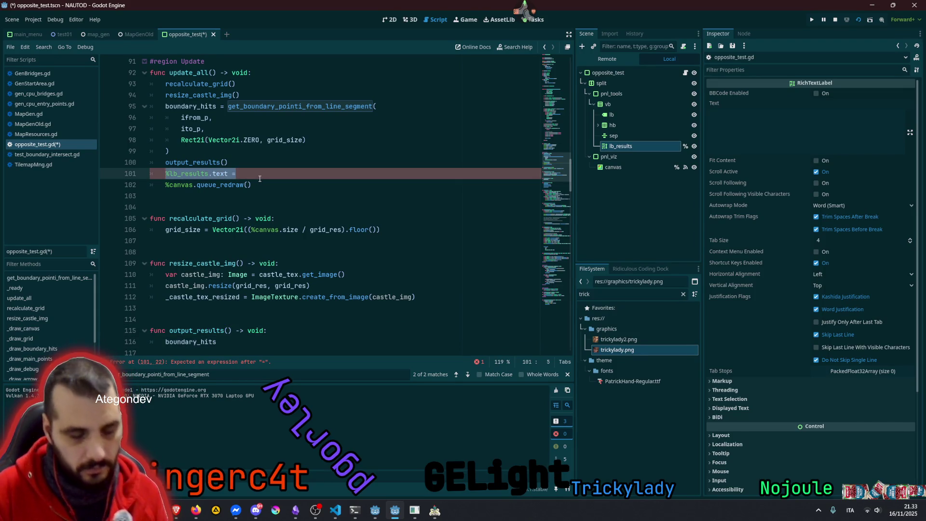
key(BackSpace)
key(BackSpace)
click(236, 330)
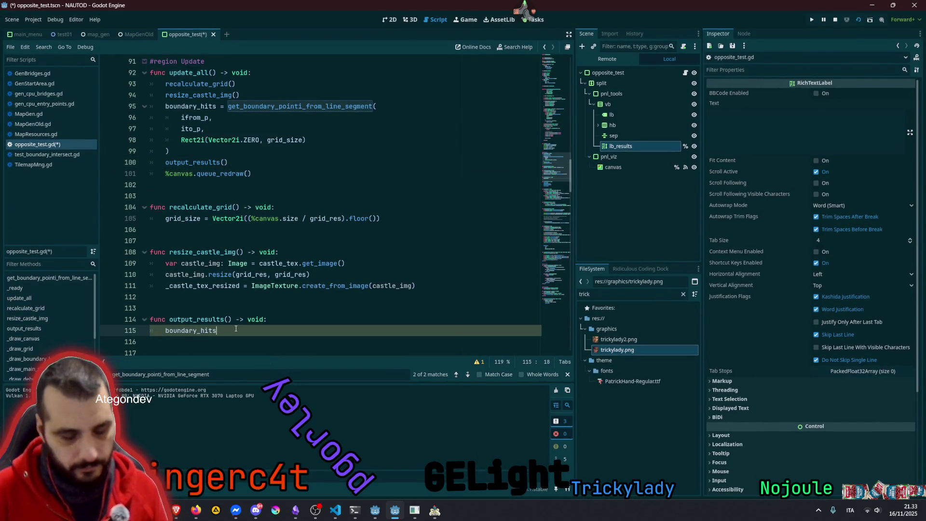
key(Return)
key(ctrl+v)
scroll(266, 234, down, 3)
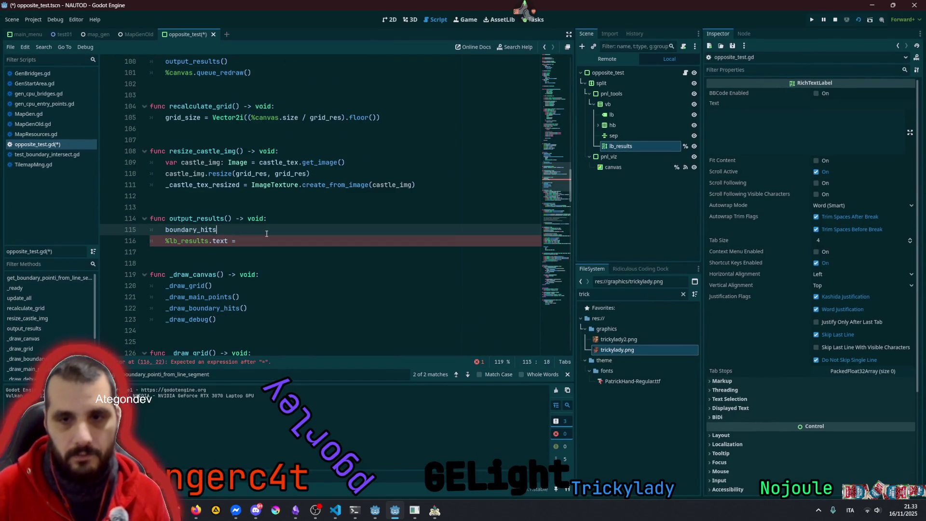
Add var new_info_text: String = "" above boundary_hits and start a for loop over it
key(ctrl+shift+Return)
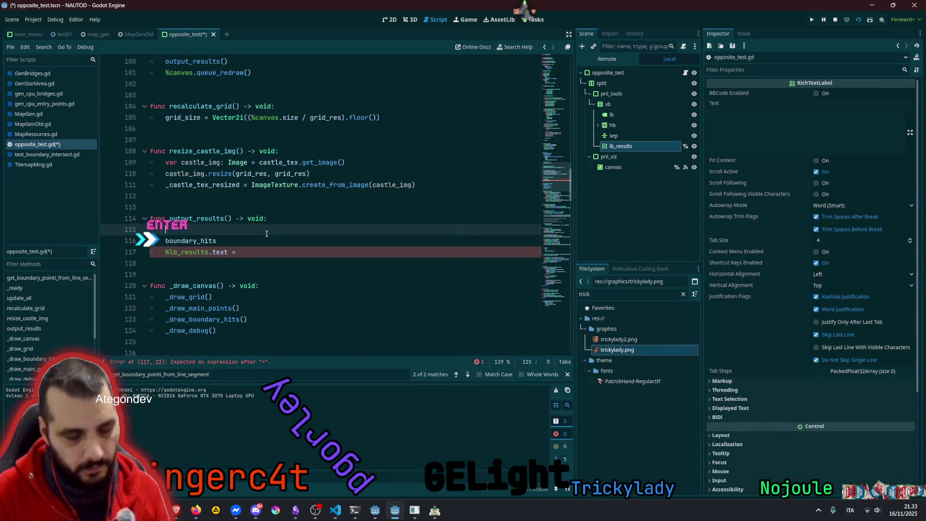
text(var )
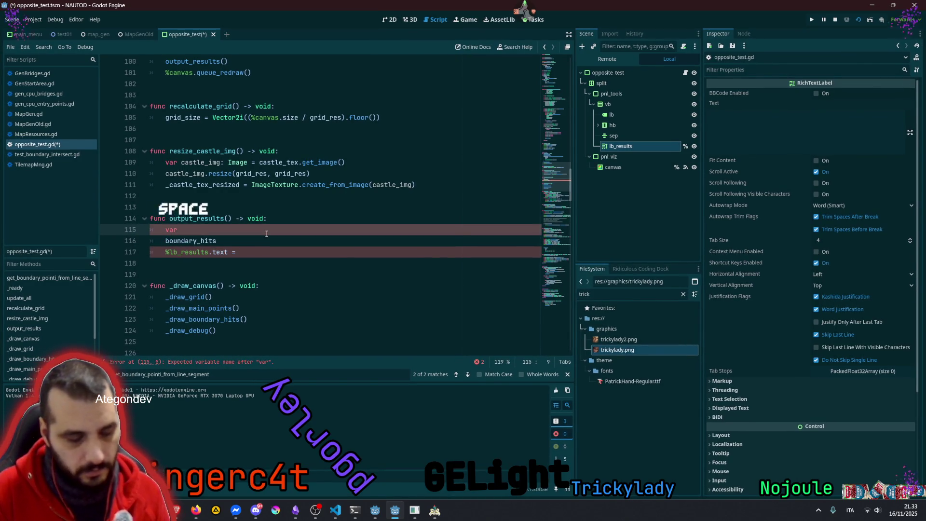
text(new_info_st)
text(ext: String)
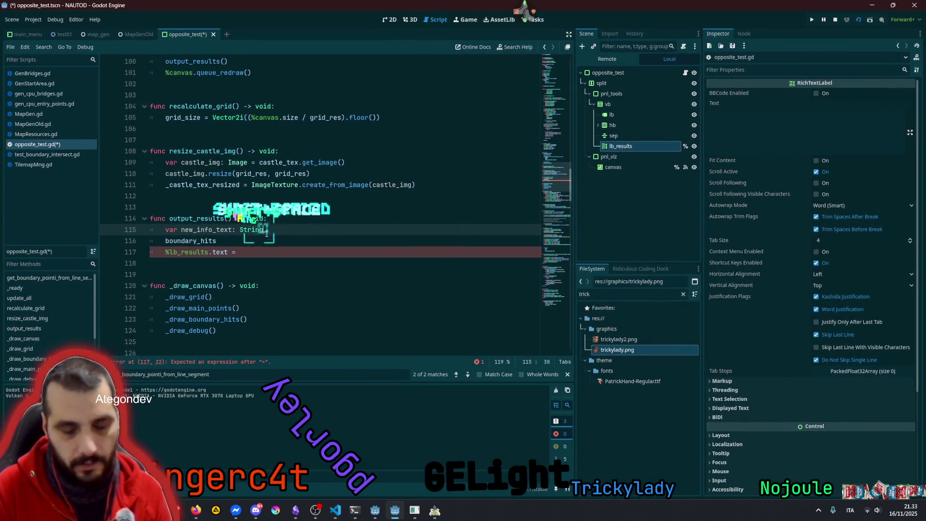
text( = !"")
key(Left)
key(Left)
key(BackSpace)
click(281, 243)
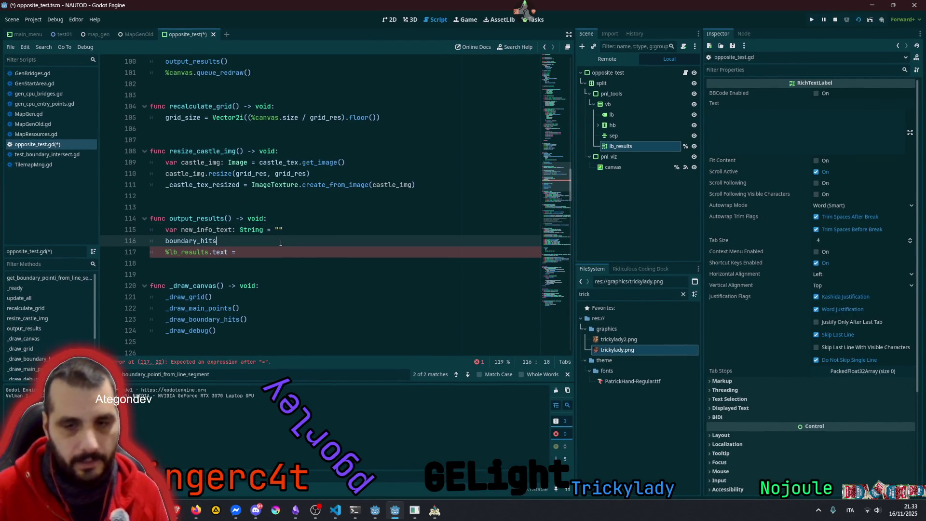
text(for hit)
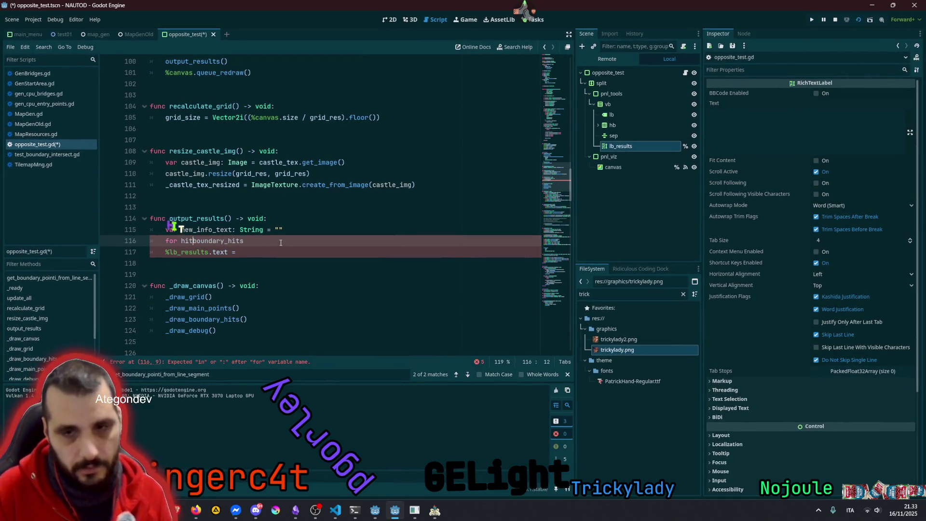
text(s)
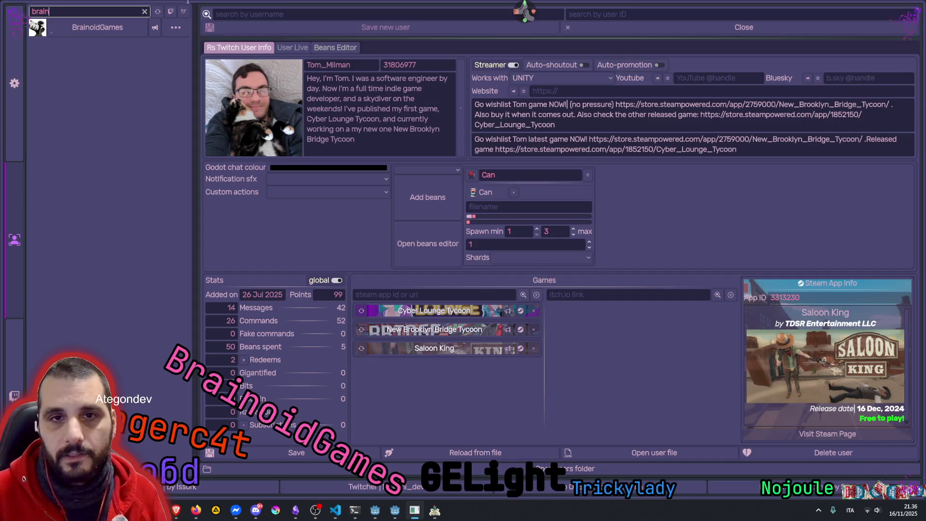
Switch the Twitch user info tool to another streamer's profile, then close the tool
click(103, 28)
click(591, 266)
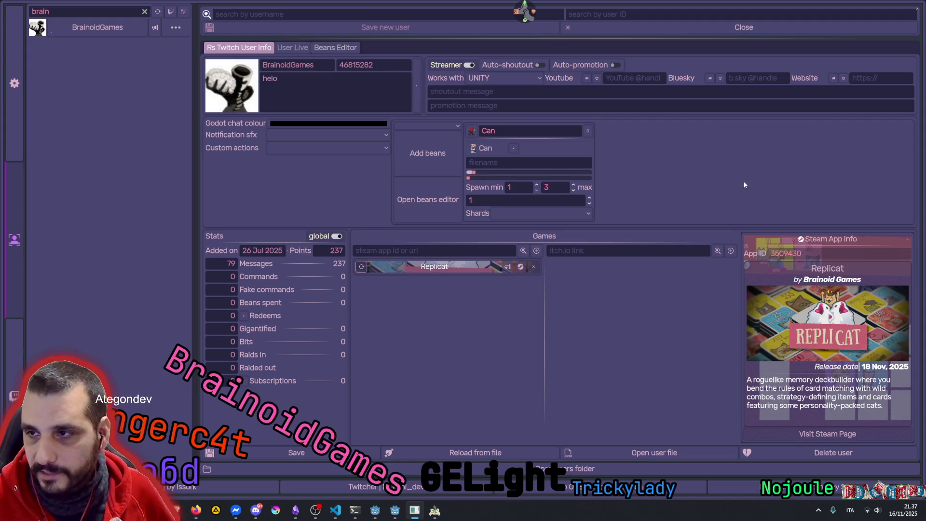
click(917, 9)
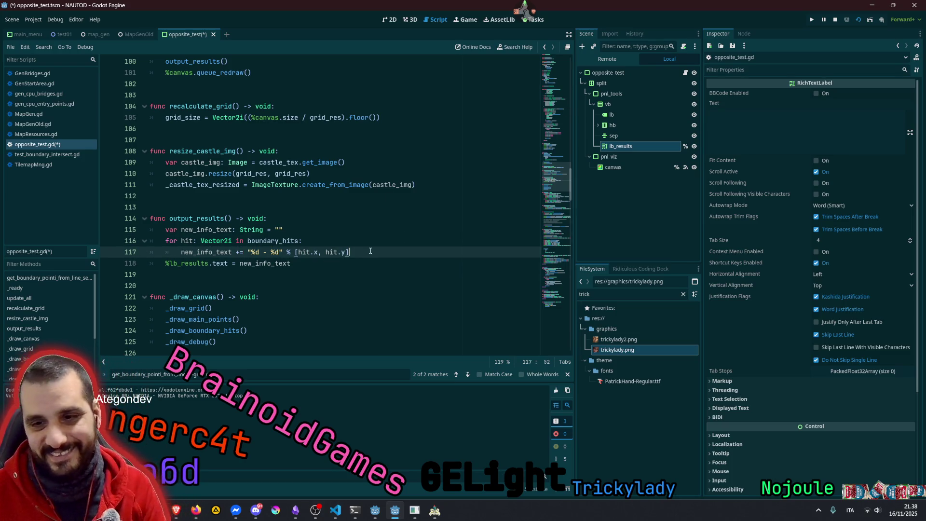
Append \n after the second %d in the hit format string and save the script
key(ctrl+s)
click(276, 252)
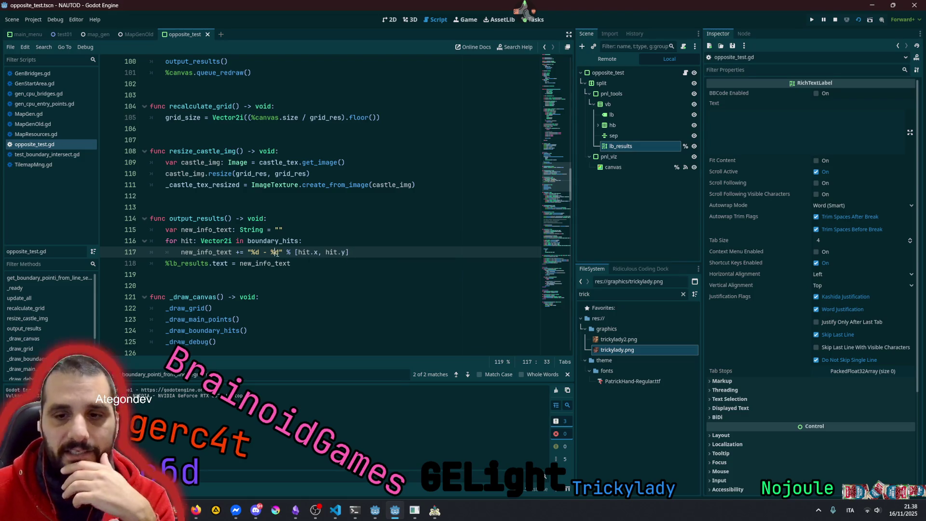
key(Right)
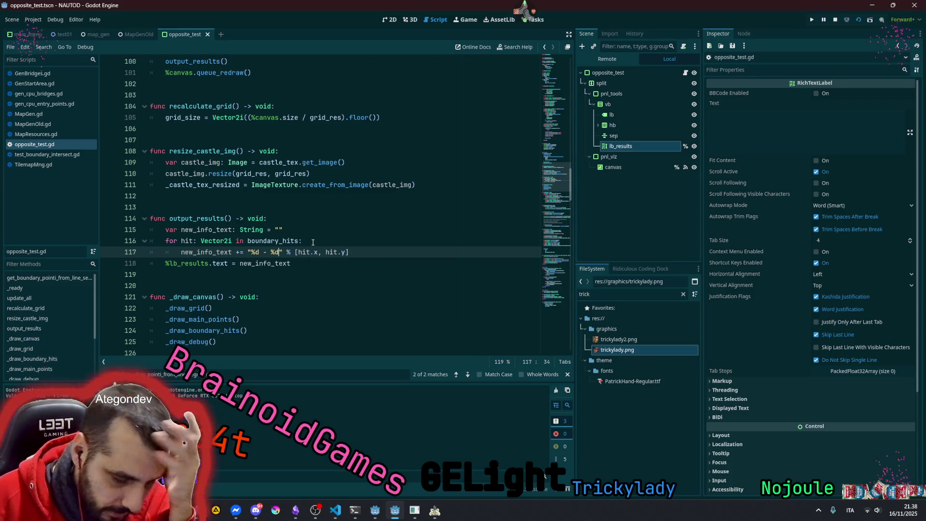
text(\n)
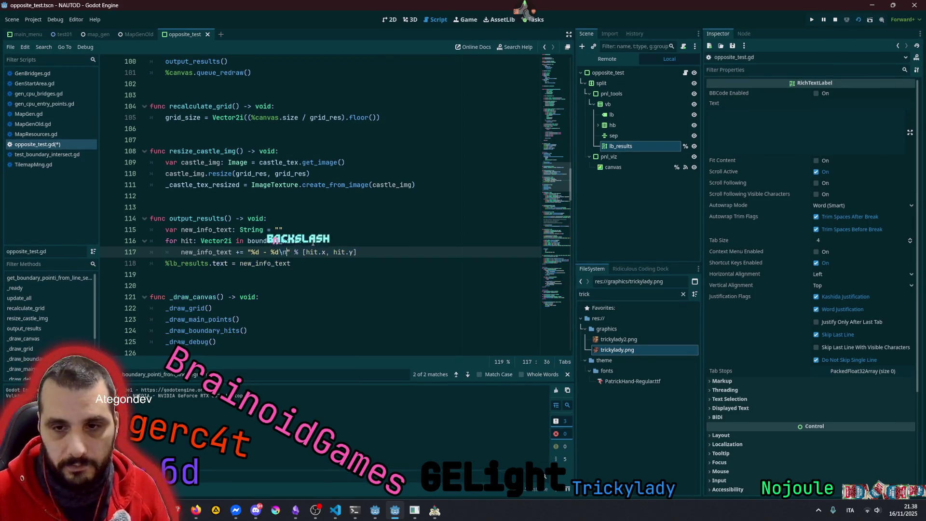
key(Left)
key(Left)
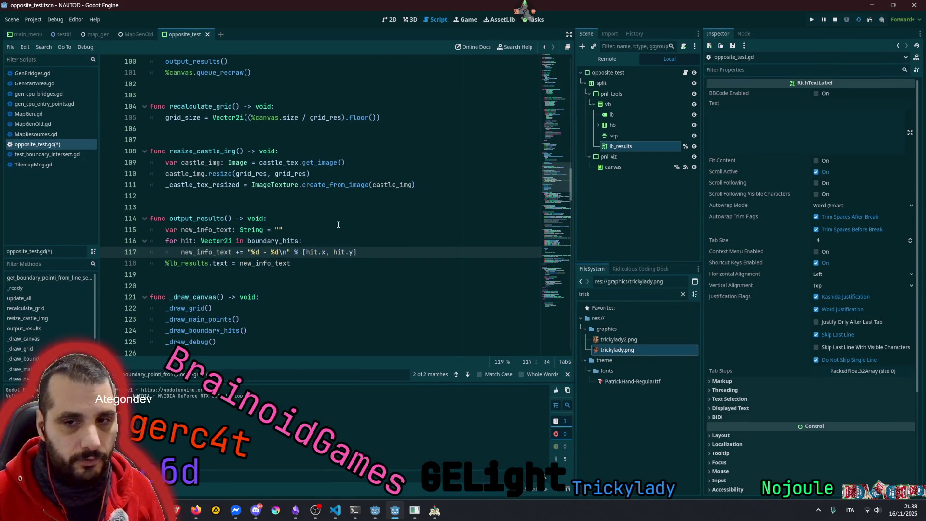
click(339, 223)
key(ctrl+s)
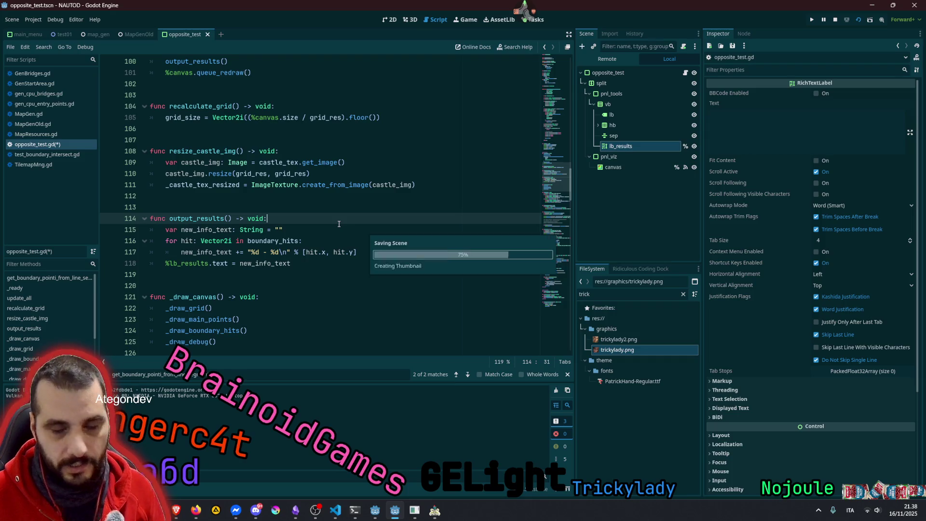
Run the grid scene, place the piece and set the line's target, then stop the run
click(315, 230)
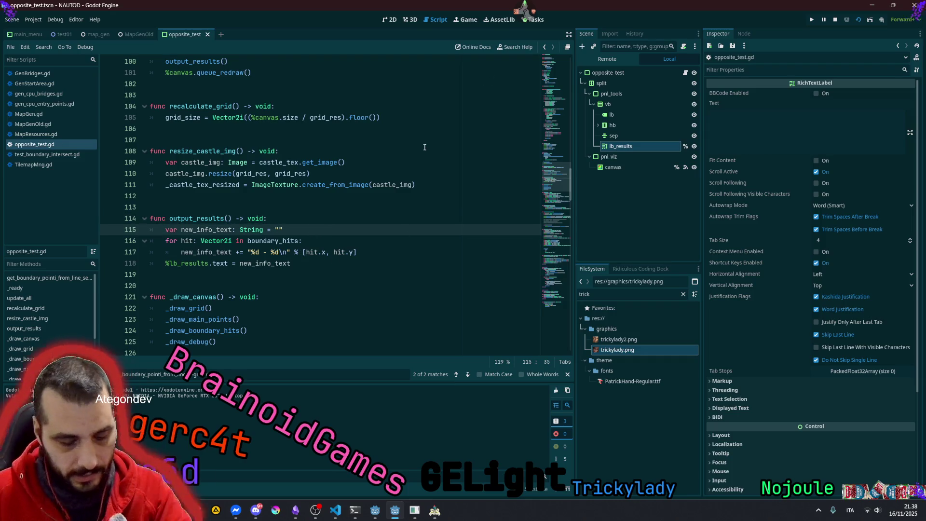
key(F6)
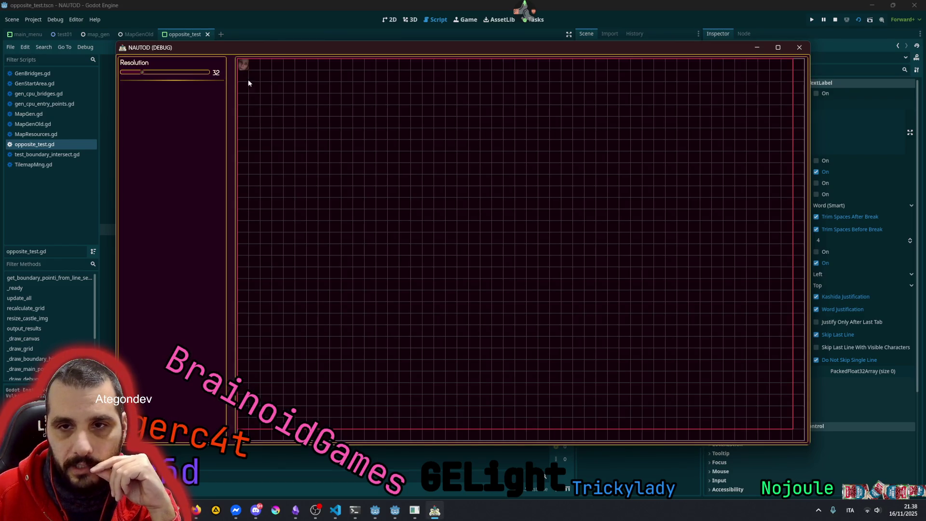
click(448, 207)
right_click(565, 174)
right_click(571, 167)
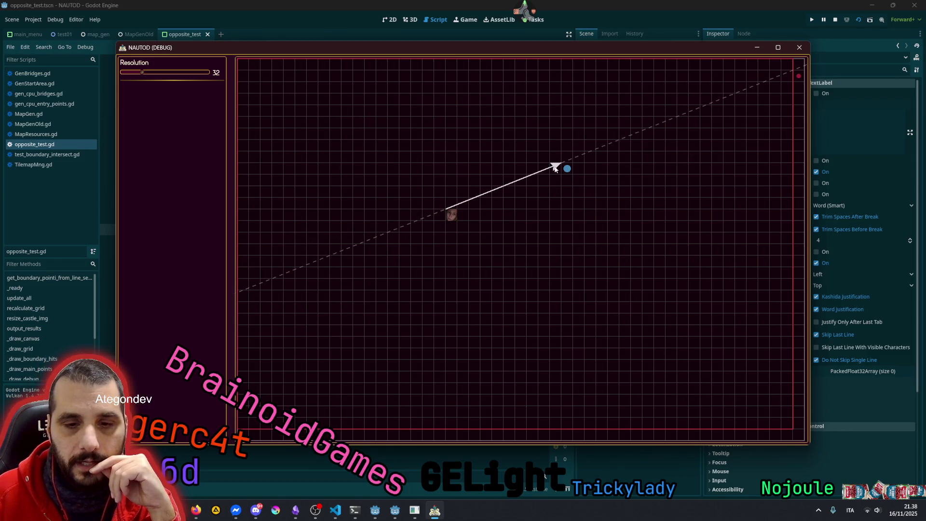
key(F8)
Set lb_results' Text to 'content' with Fit Content enabled, and save the scene
click(635, 147)
click(389, 20)
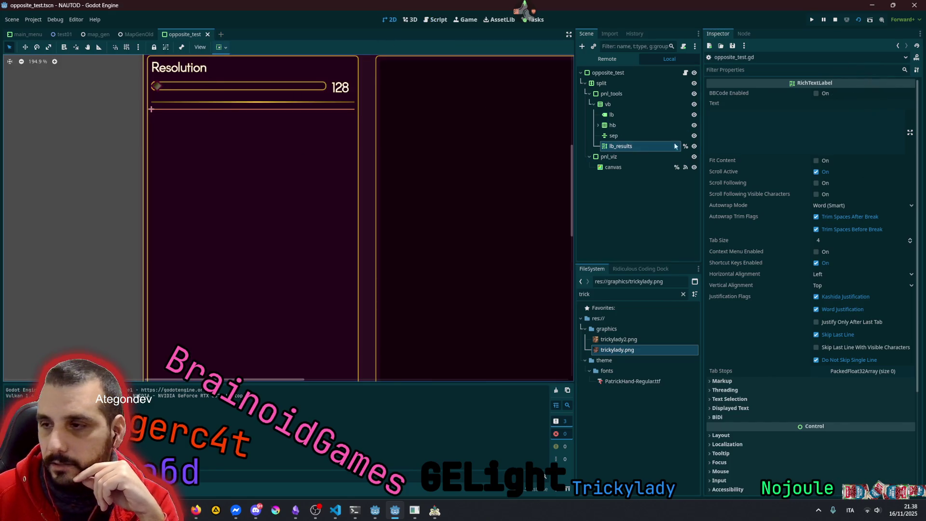
click(817, 160)
click(821, 123)
text(content)
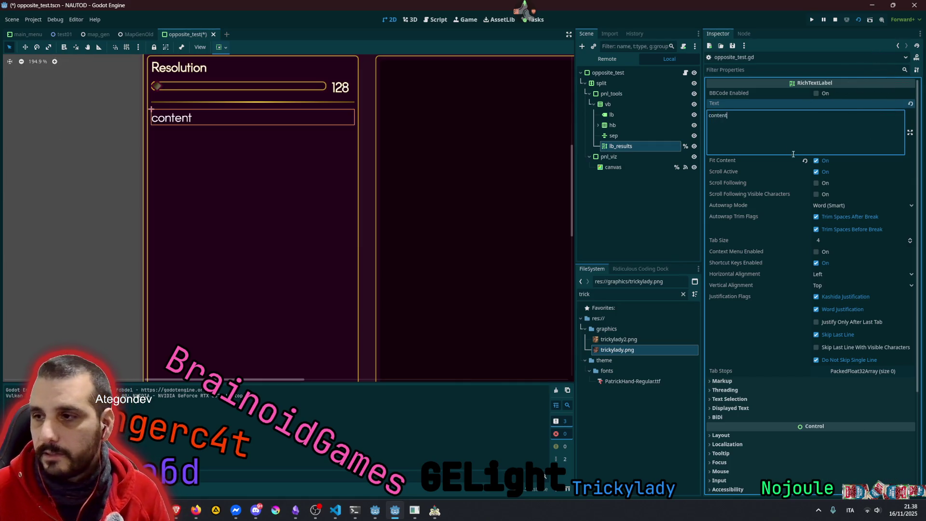
click(820, 159)
click(821, 159)
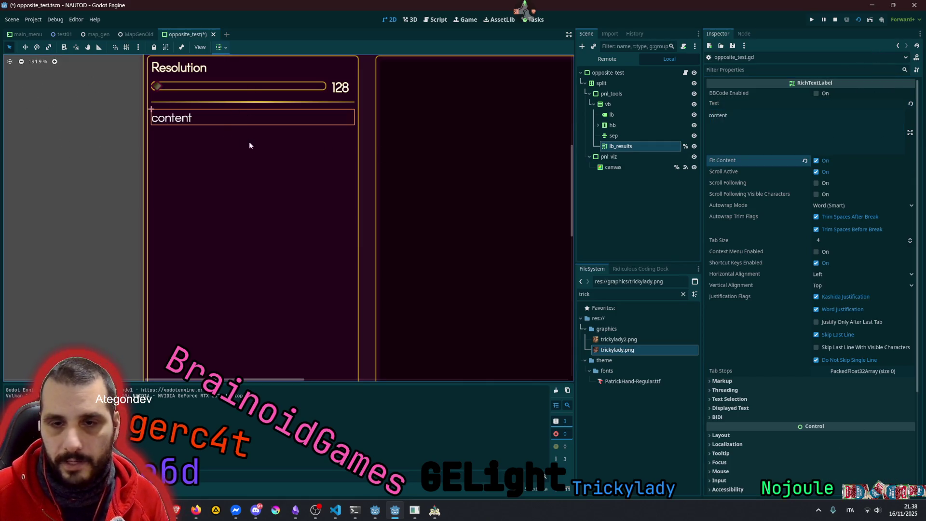
key(ctrl+s)
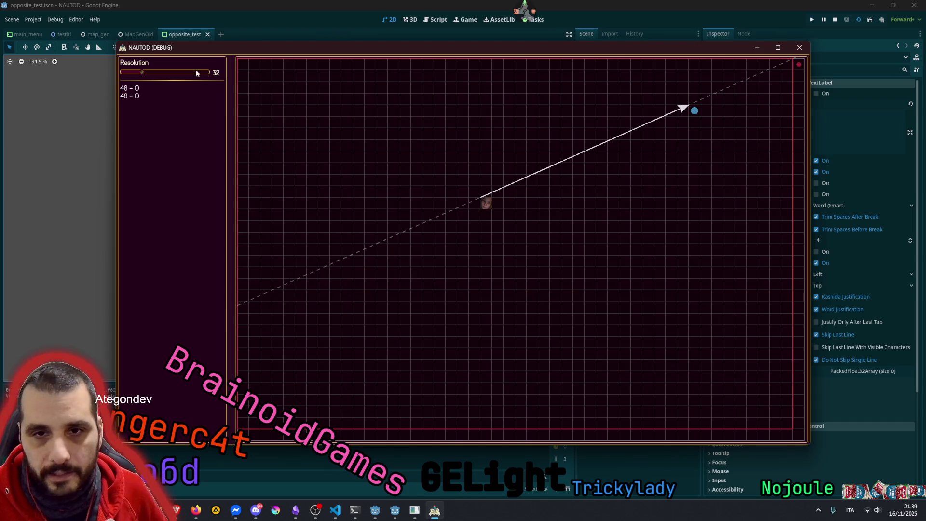
Test at Resolution 76 then 100, moving the piece and re-aiming the line up-right
drag(160, 73, 171, 71)
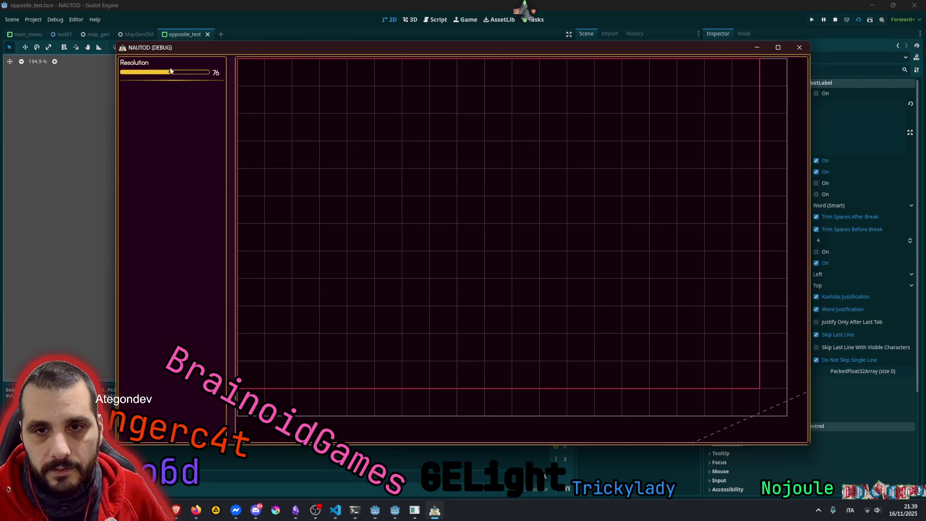
click(414, 220)
click(557, 213)
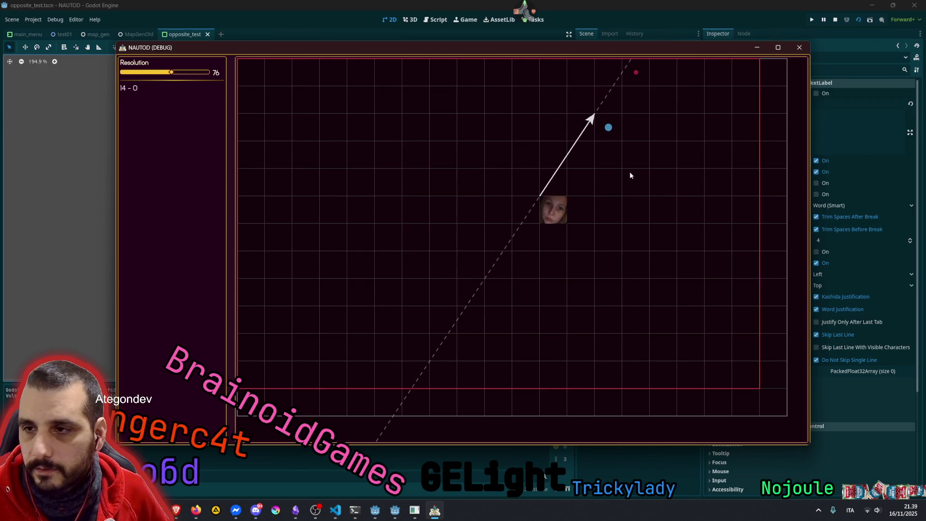
click(188, 73)
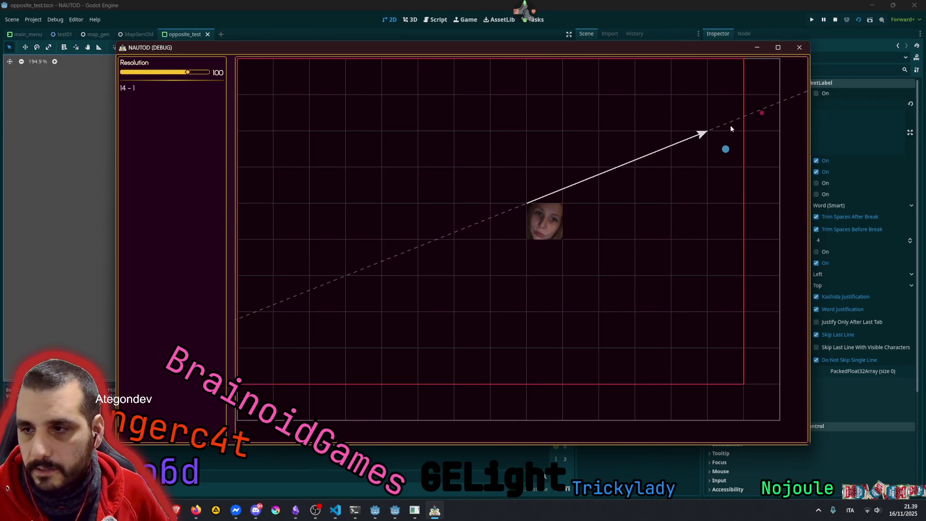
click(653, 150)
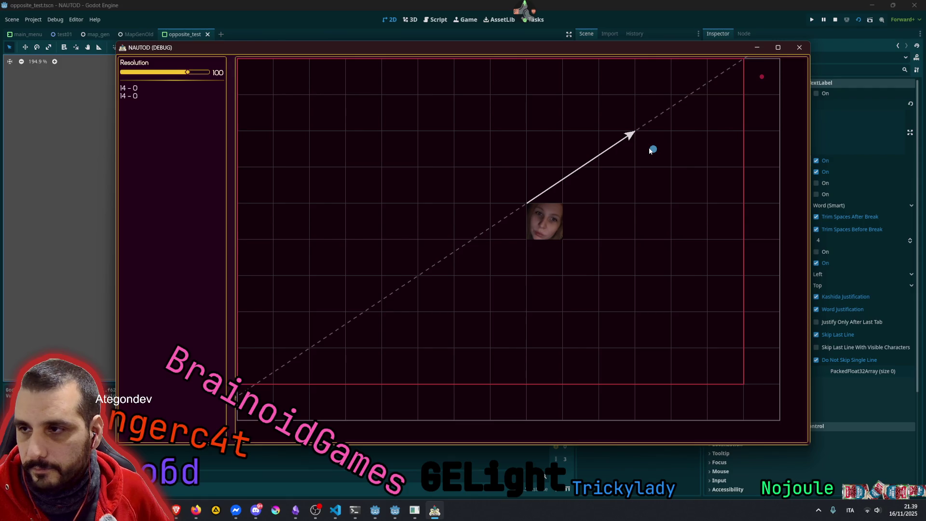
click(630, 184)
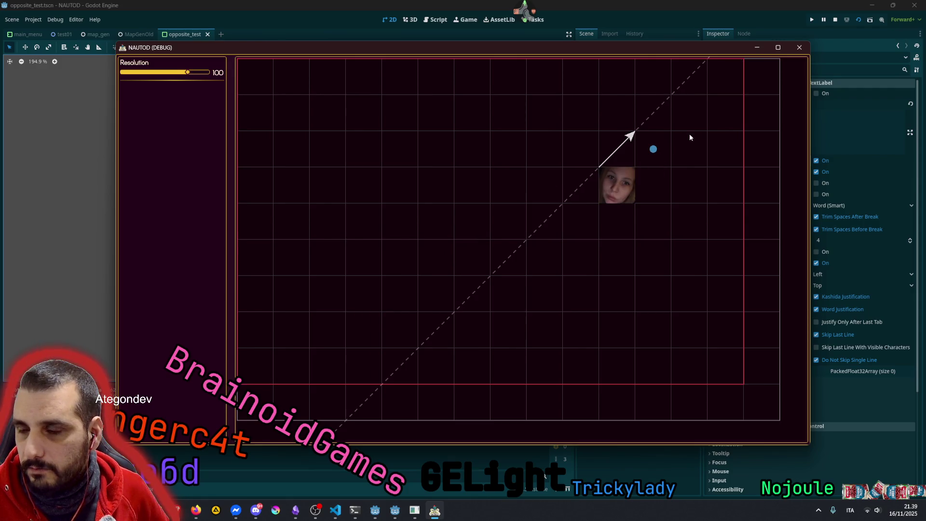
click(684, 158)
click(663, 185)
click(690, 147)
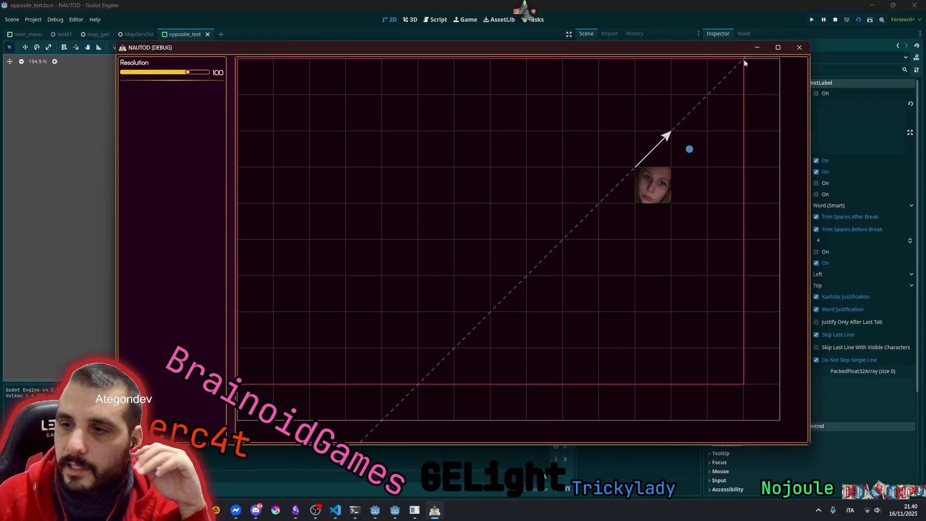
Aim the line steeply toward the upper right and shift the piece one cell down-left
click(721, 120)
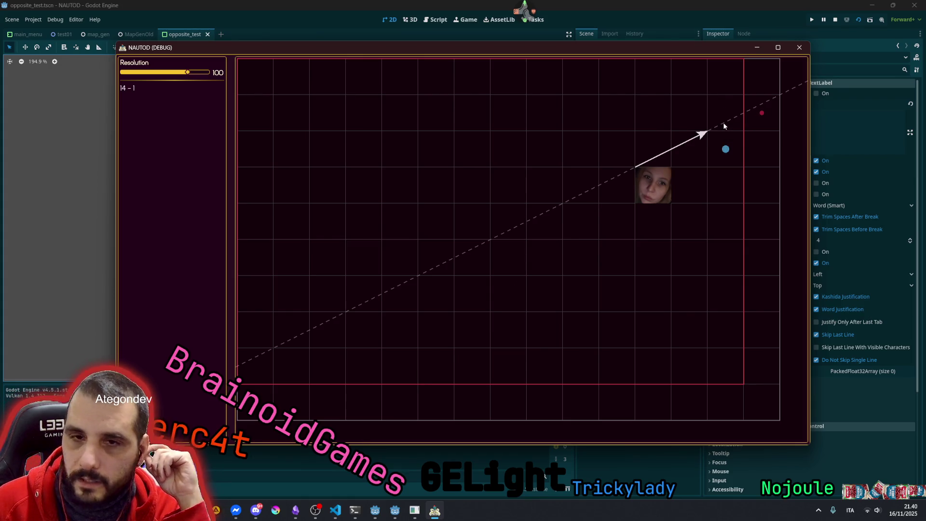
click(722, 122)
click(609, 222)
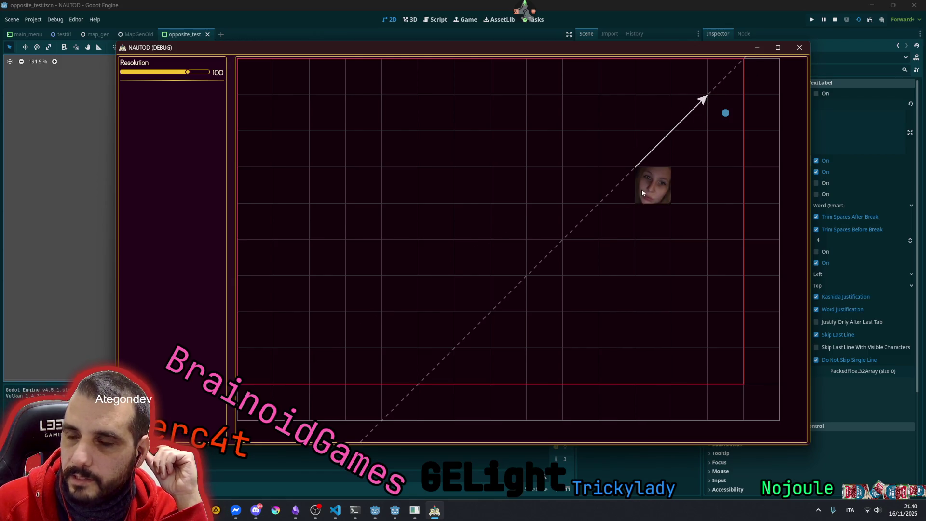
click(626, 222)
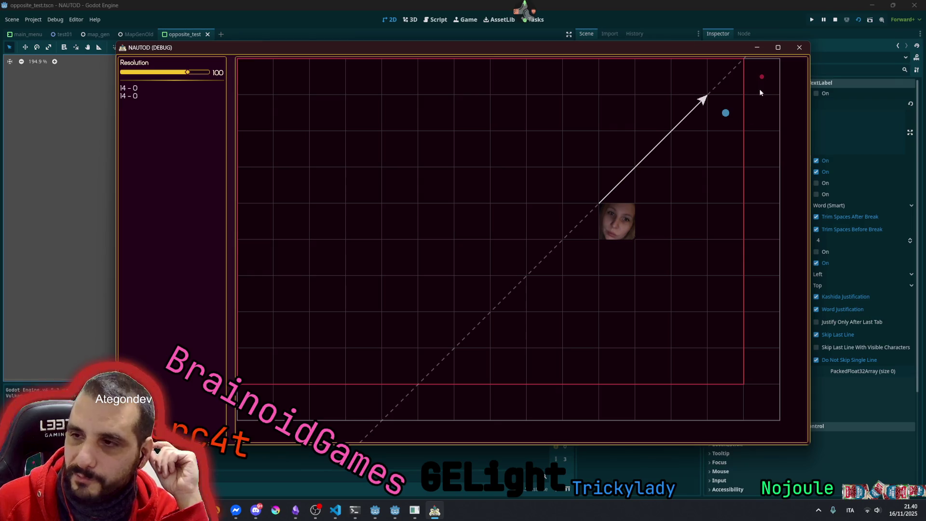
Move the piece between neighbouring cells, then drag the face character toward the grid centre
click(644, 191)
click(615, 227)
click(641, 204)
click(646, 198)
click(653, 188)
click(624, 215)
click(649, 195)
click(646, 208)
click(642, 207)
click(654, 197)
click(632, 217)
click(629, 222)
click(661, 194)
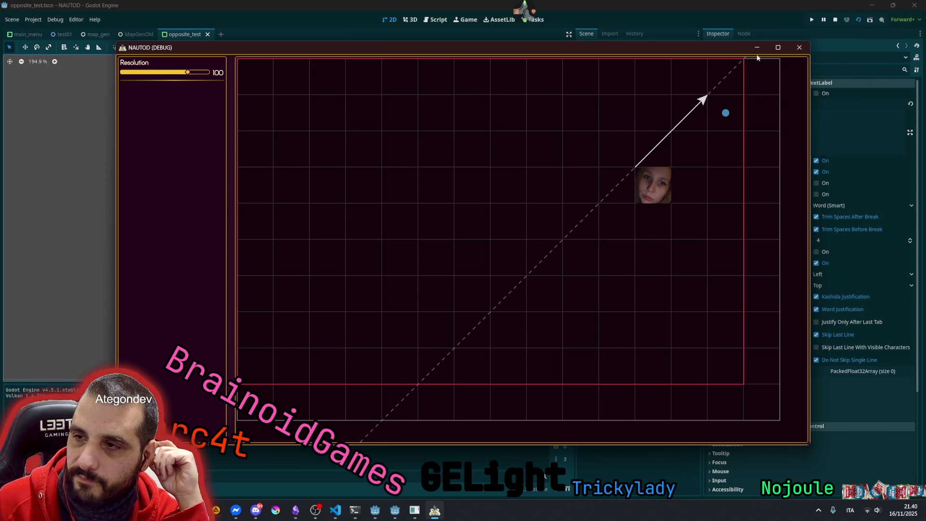
click(621, 221)
click(650, 197)
click(654, 197)
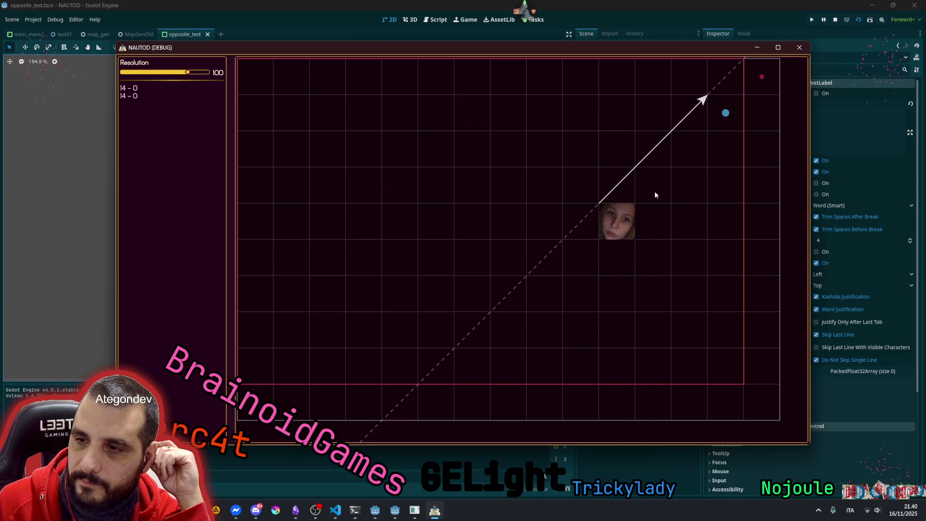
click(661, 183)
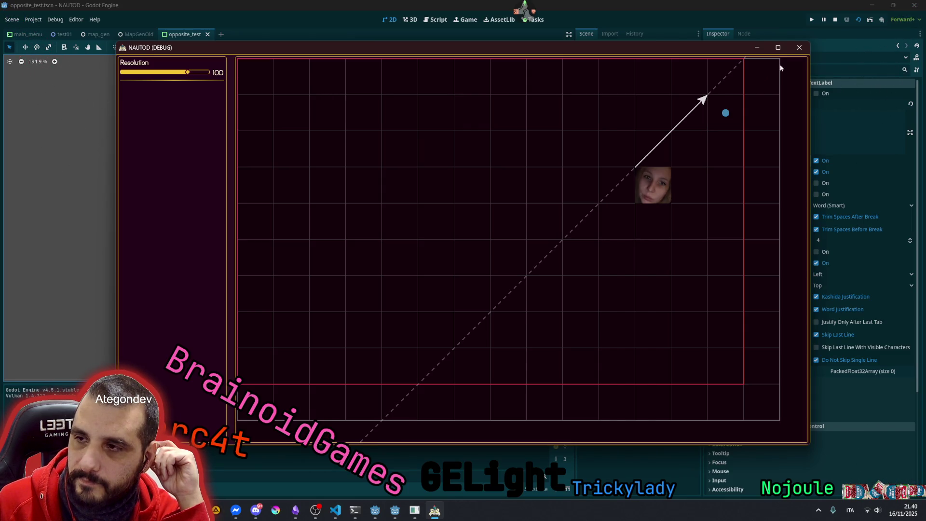
click(619, 216)
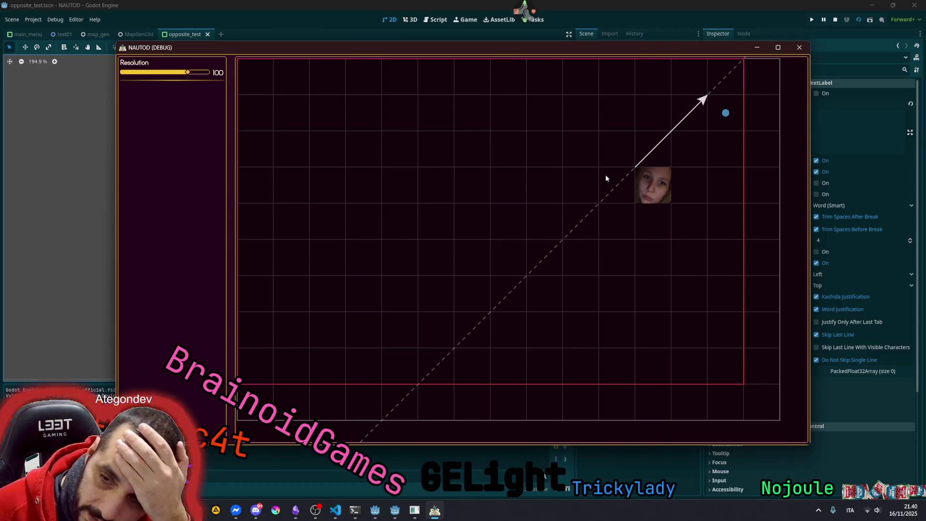
mouse_move(510, 224)
mouse_down()
mouse_move(390, 285)
mouse_move(443, 263)
mouse_move(355, 316)
mouse_move(360, 188)
mouse_move(452, 135)
mouse_move(520, 140)
mouse_move(564, 158)
mouse_move(575, 207)
mouse_move(641, 224)
mouse_move(647, 266)
mouse_move(634, 290)
mouse_move(583, 313)
mouse_move(522, 323)
mouse_move(452, 313)
mouse_move(424, 296)
mouse_up()
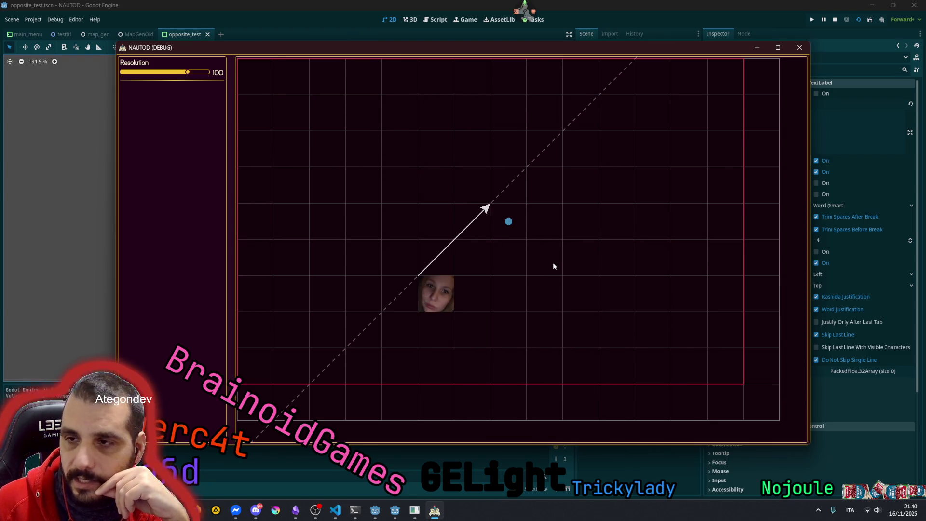
Reposition the face character and push the aim point up-right toward the top-right corner
click(588, 230)
click(619, 177)
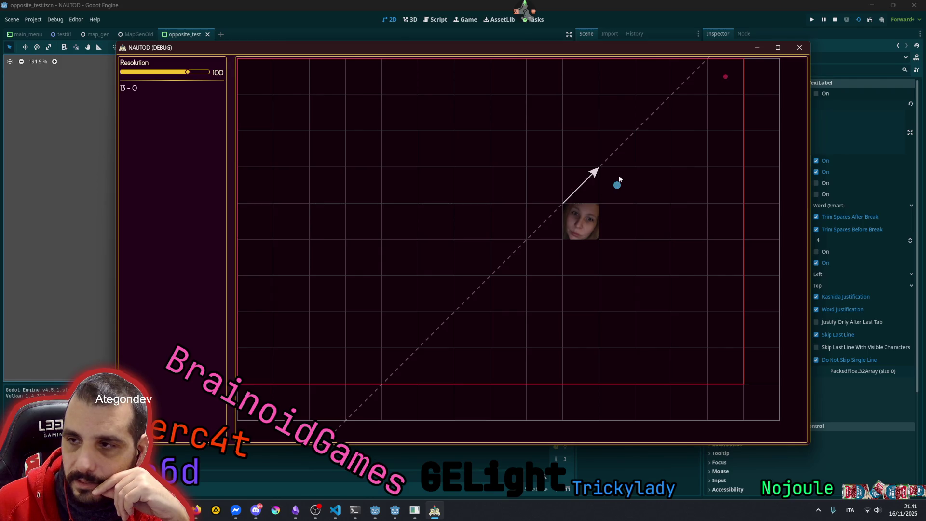
click(571, 256)
click(623, 216)
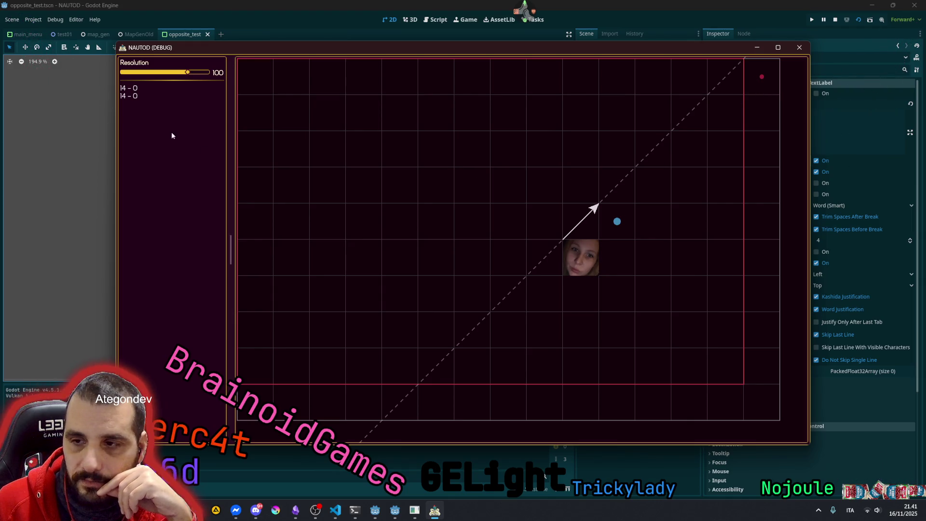
click(648, 198)
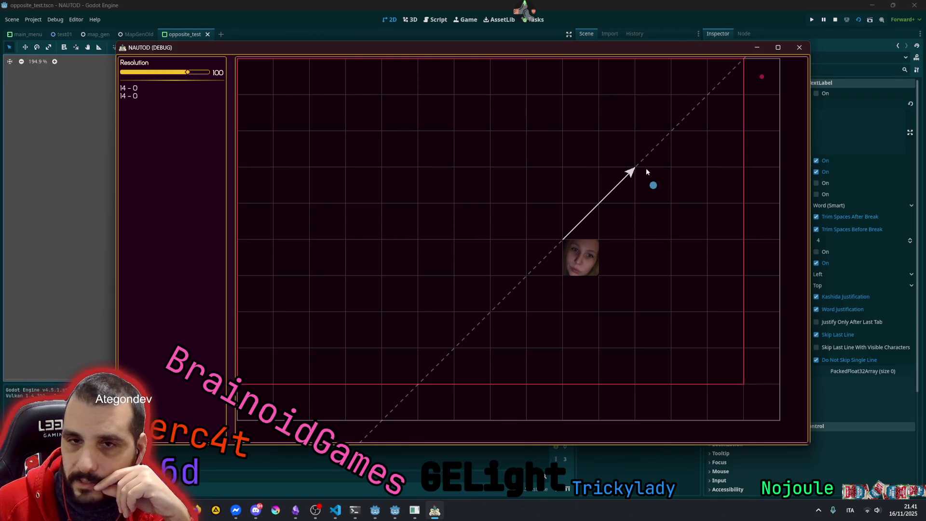
click(690, 150)
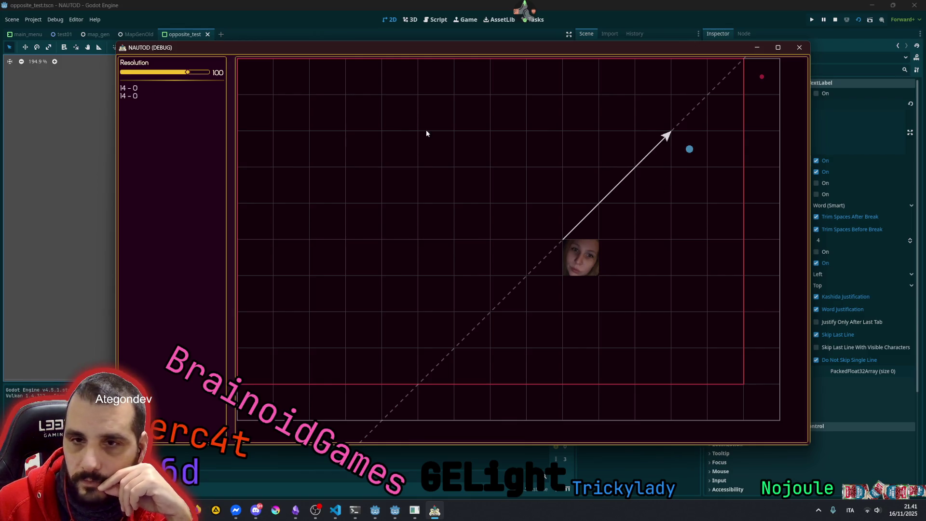
click(726, 113)
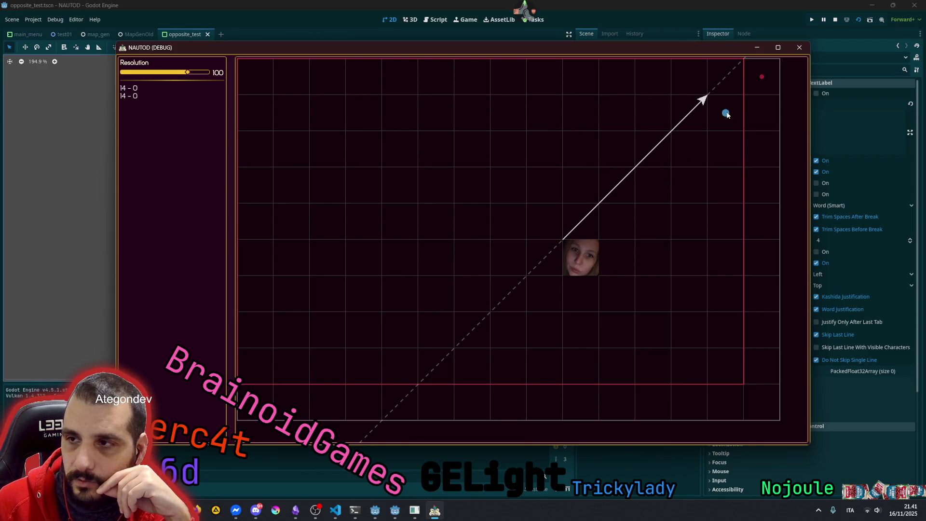
Move the face character several cells up-right, then return to the Godot editor
click(609, 232)
click(649, 197)
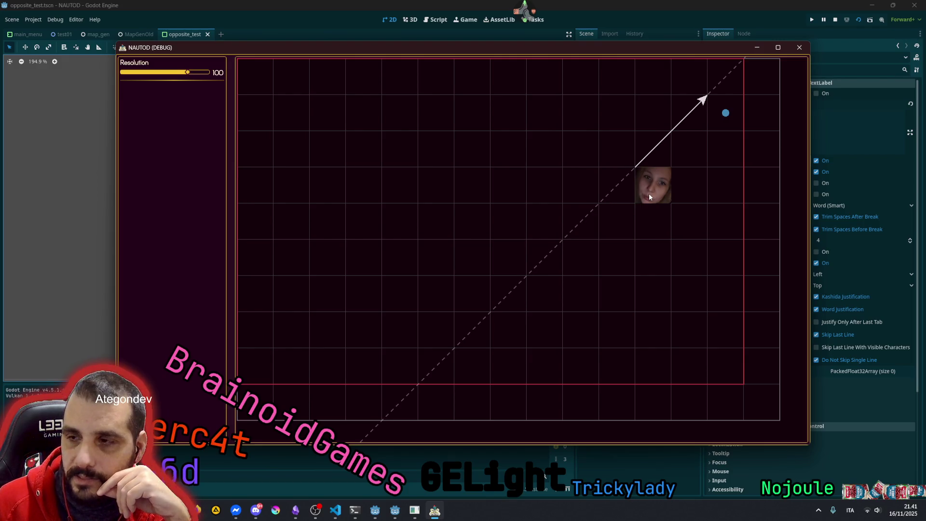
click(648, 197)
click(679, 165)
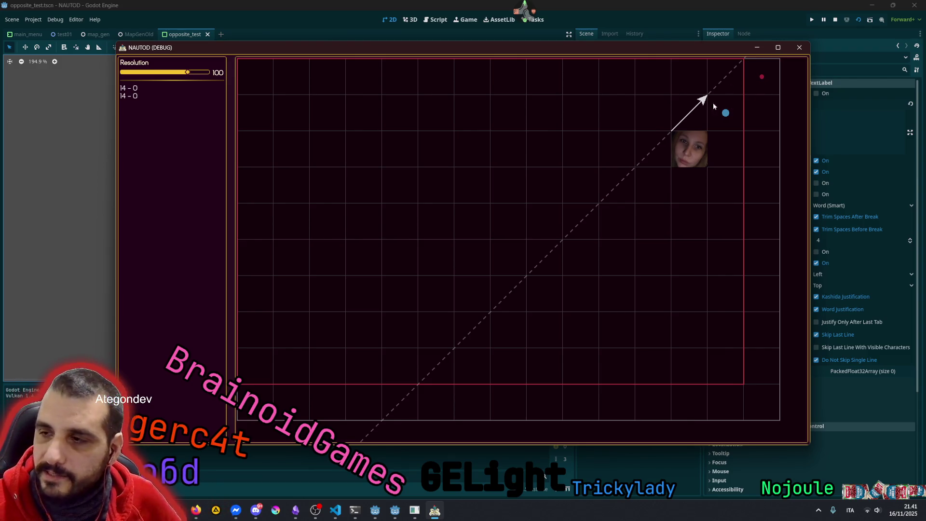
click(96, 311)
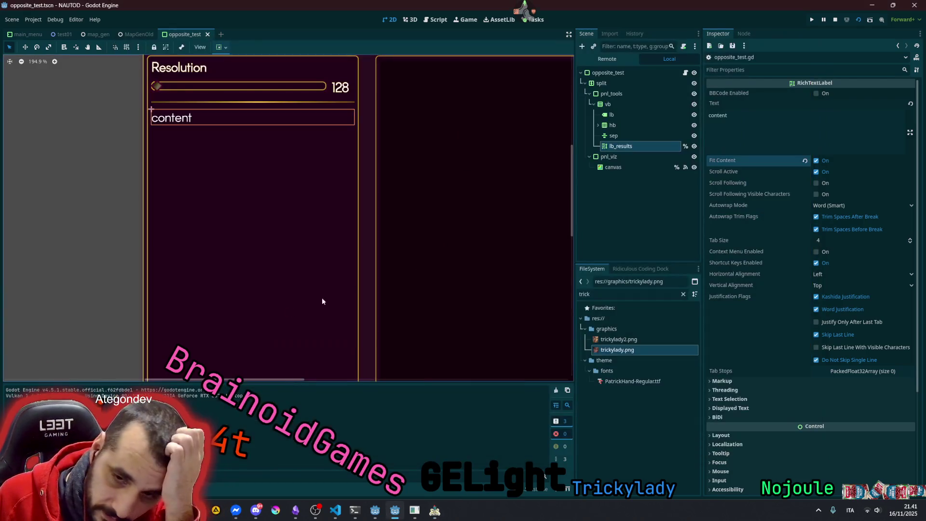
Open opposite_test.gd at get_boundary_pointi_from_line_segment, with the caret above the append on line 78
click(686, 72)
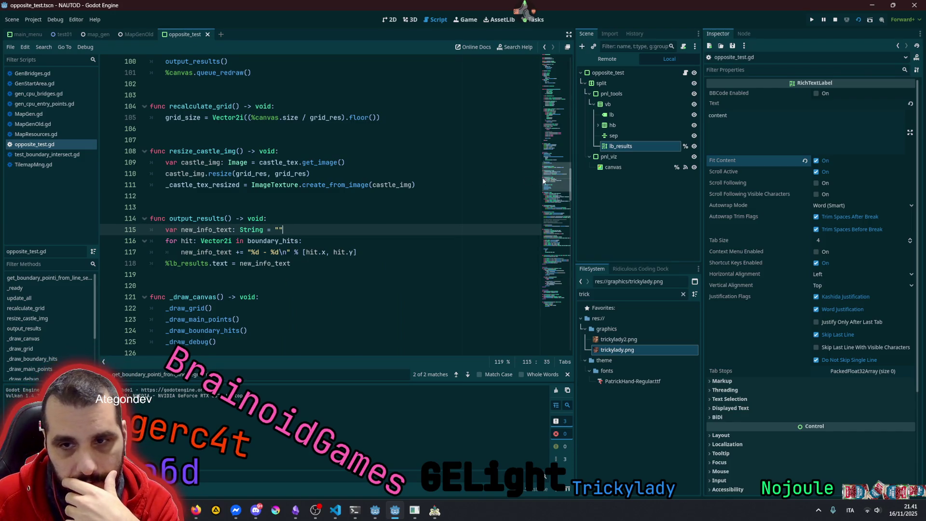
scroll(250, 174, up, 6)
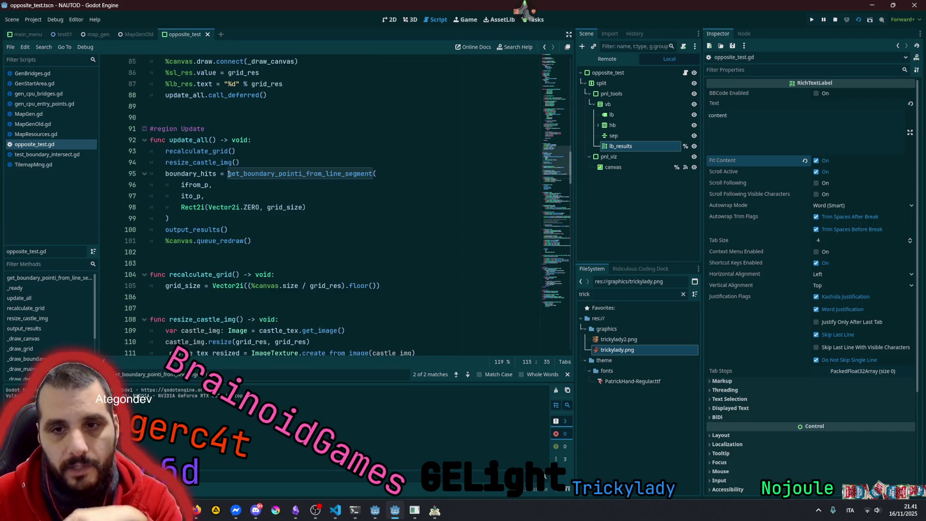
ctrl+click(348, 174)
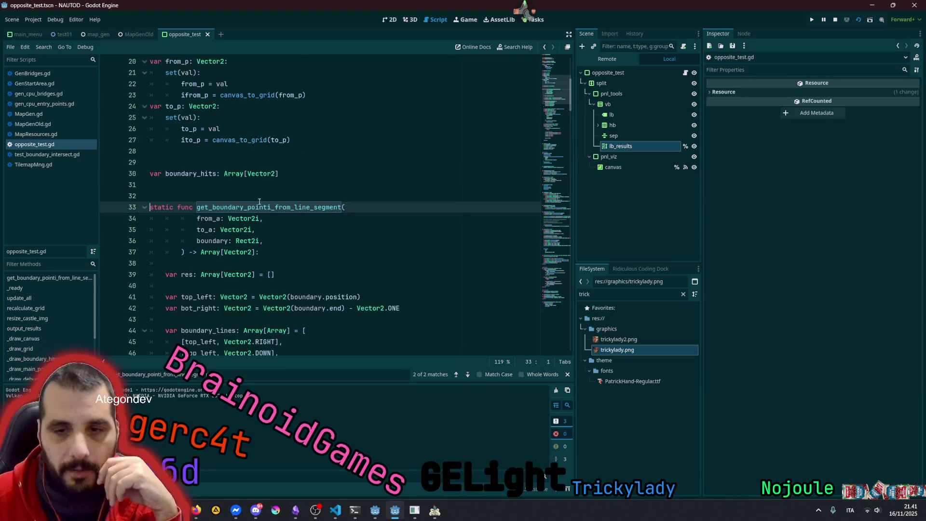
scroll(240, 233, down, 6)
scroll(241, 232, down, 7)
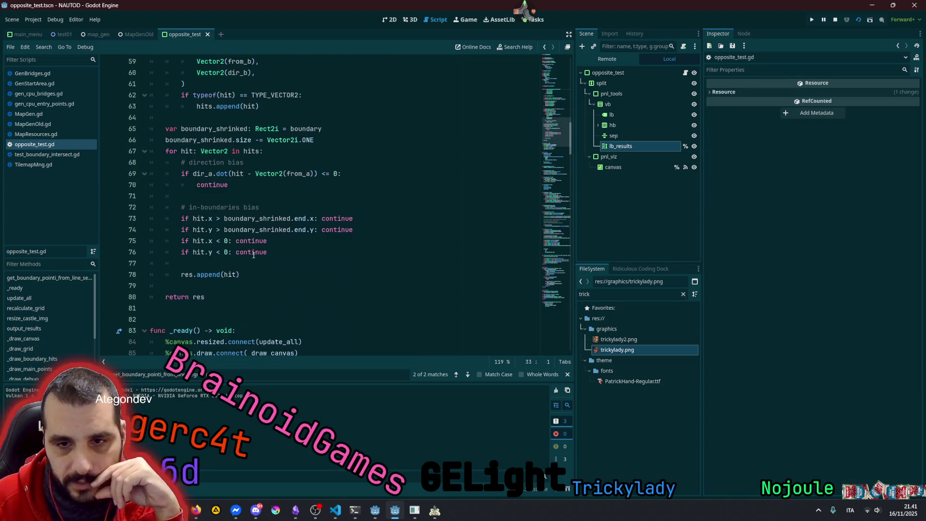
double_click(213, 151)
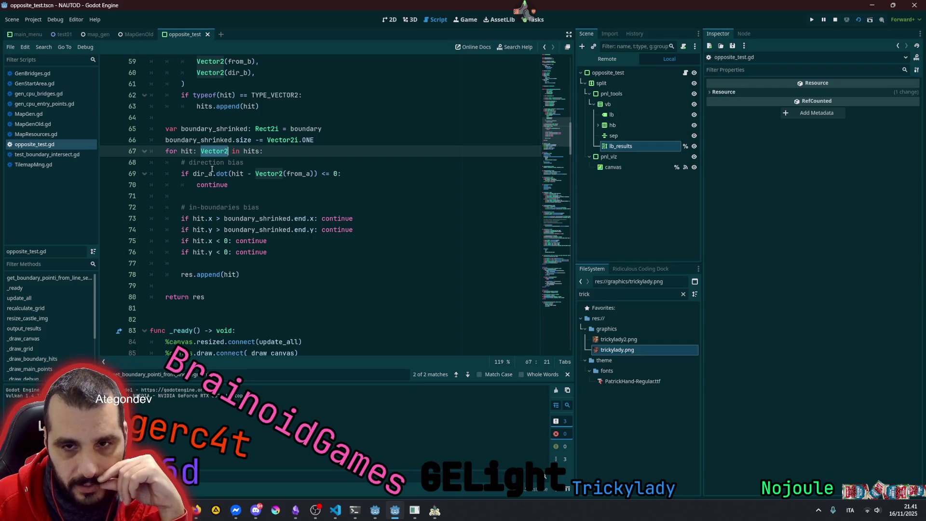
double_click(208, 274)
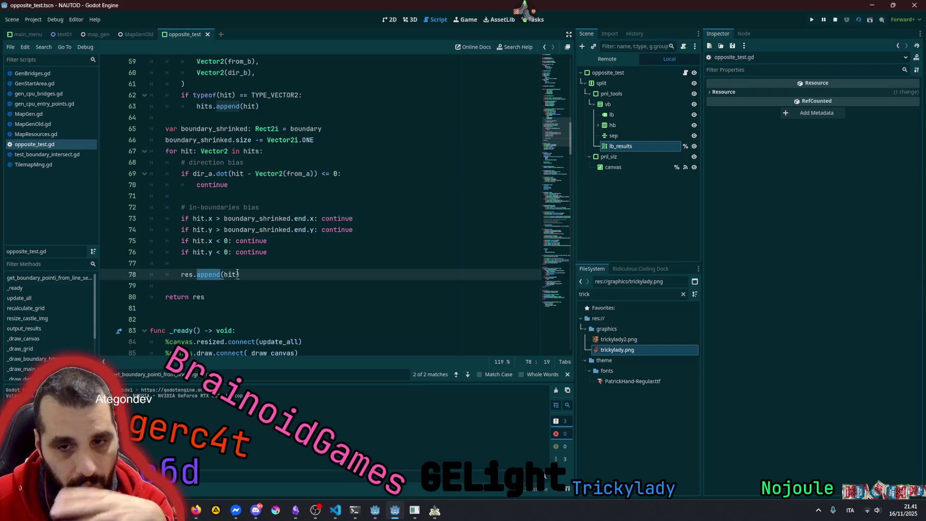
key(Up)
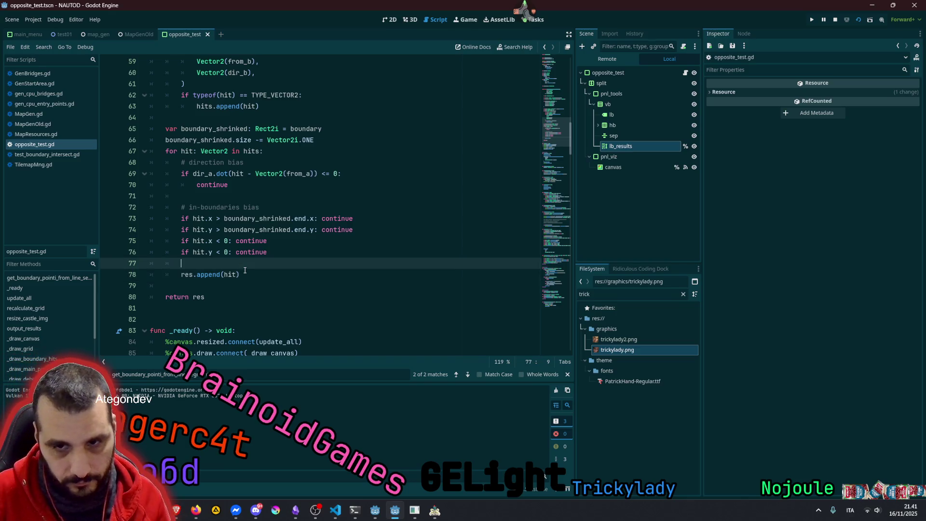
Begin an 'if not hit' condition on a new line above res.append(hit)
key(Return)
text(if not )
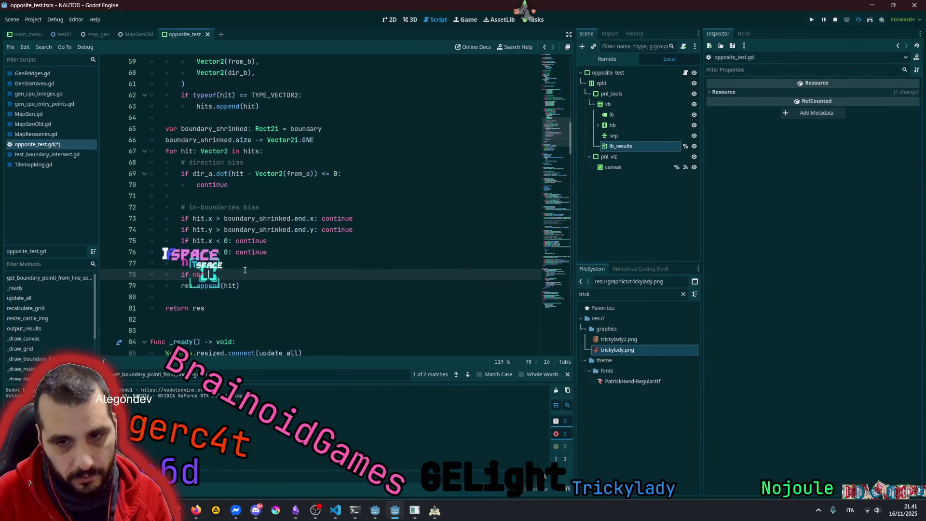
text(hit)
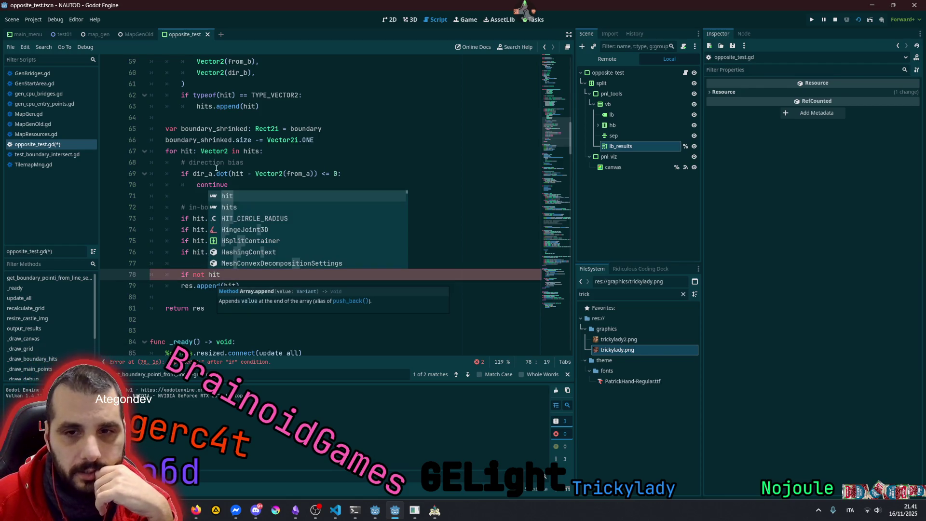
double_click(222, 152)
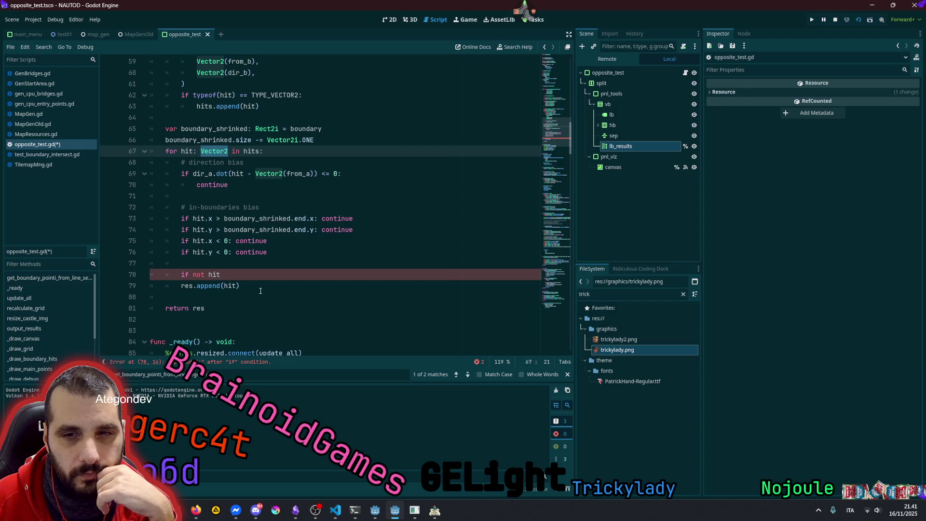
double_click(184, 286)
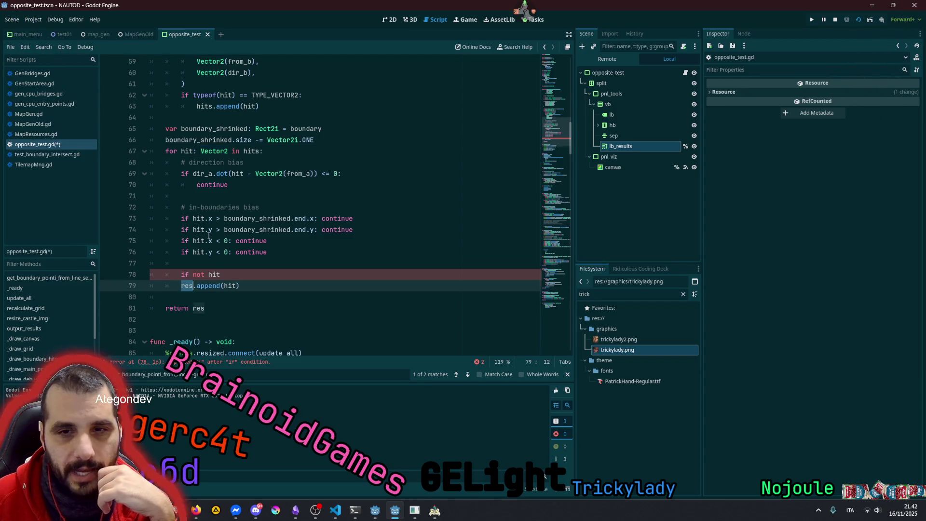
Change the res array declaration on line 39 to Array[Vector2i]
scroll(203, 241, up, 8)
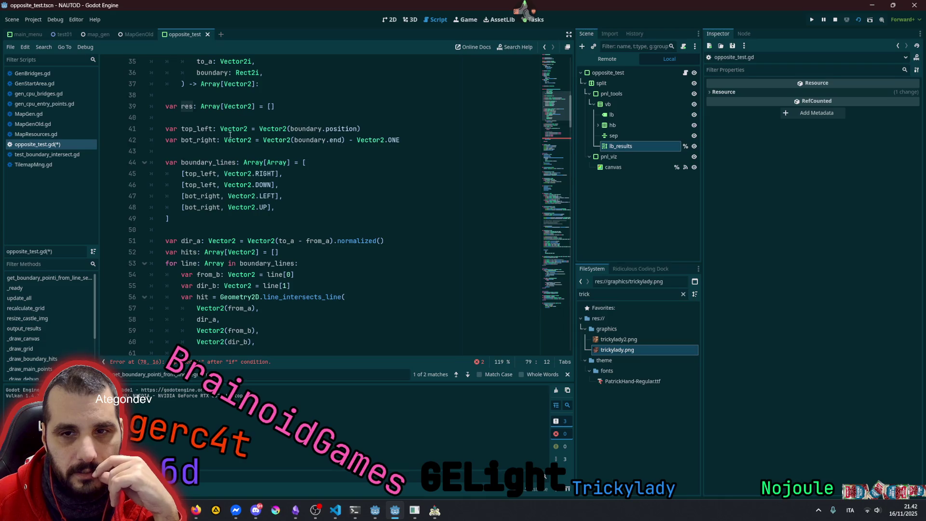
double_click(234, 106)
scroll(253, 208, down, 6)
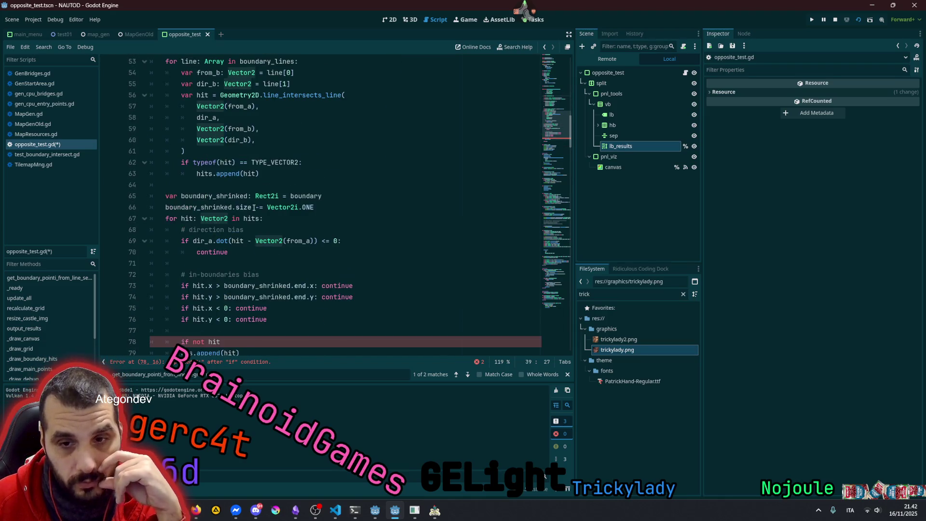
scroll(254, 207, down, 3)
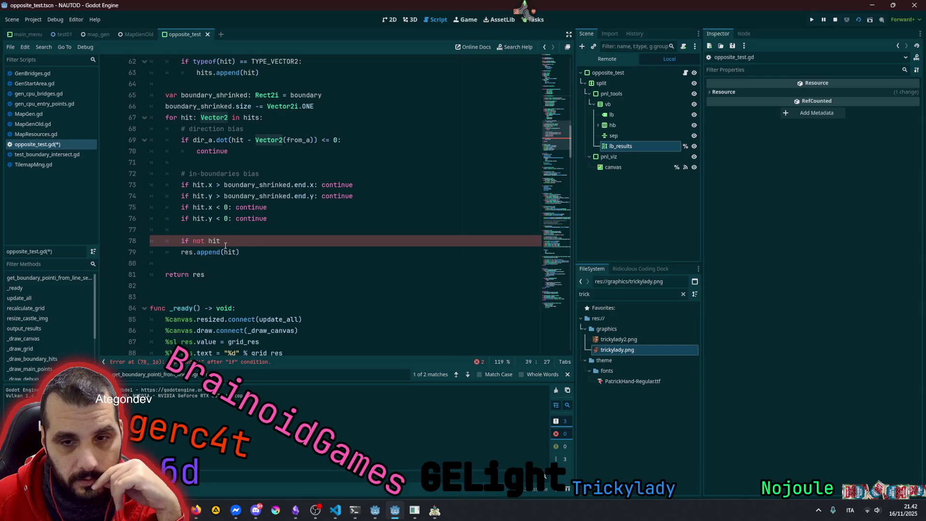
scroll(225, 246, down, 1)
scroll(225, 245, down, 2)
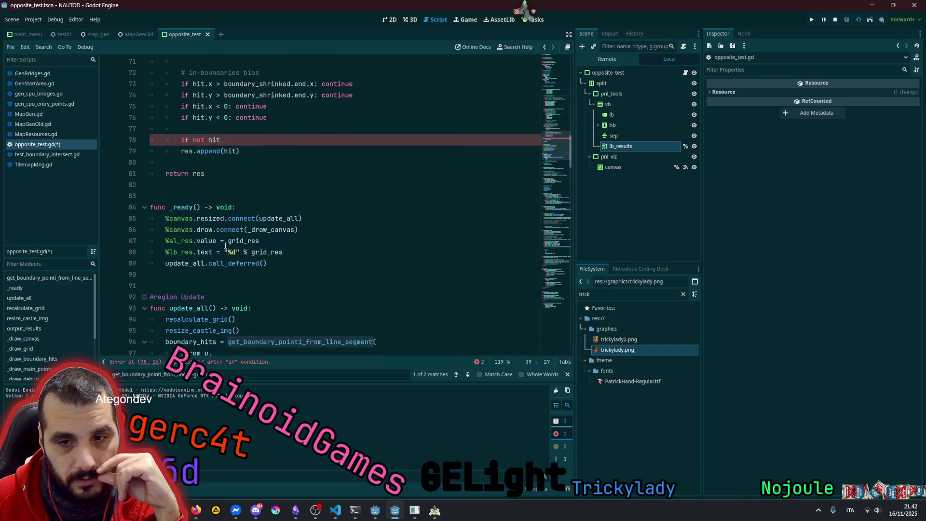
scroll(226, 245, up, 2)
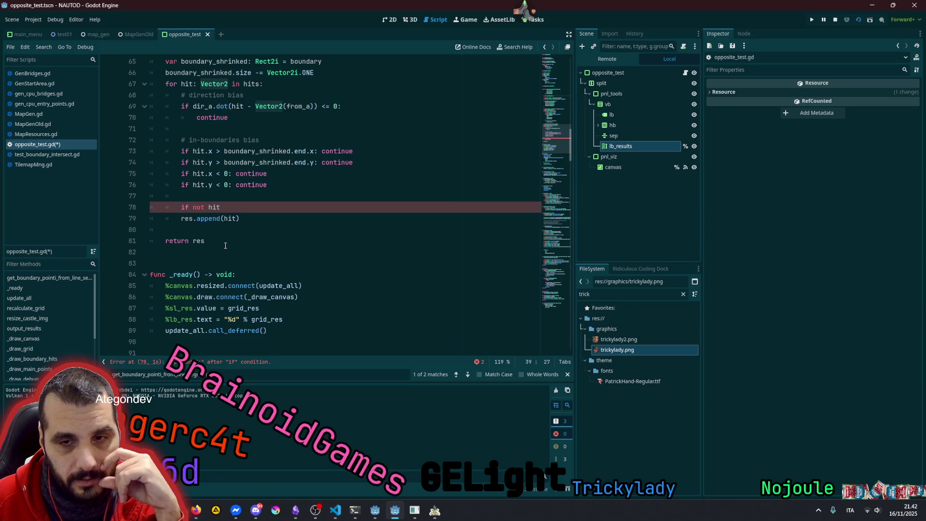
scroll(228, 236, up, 4)
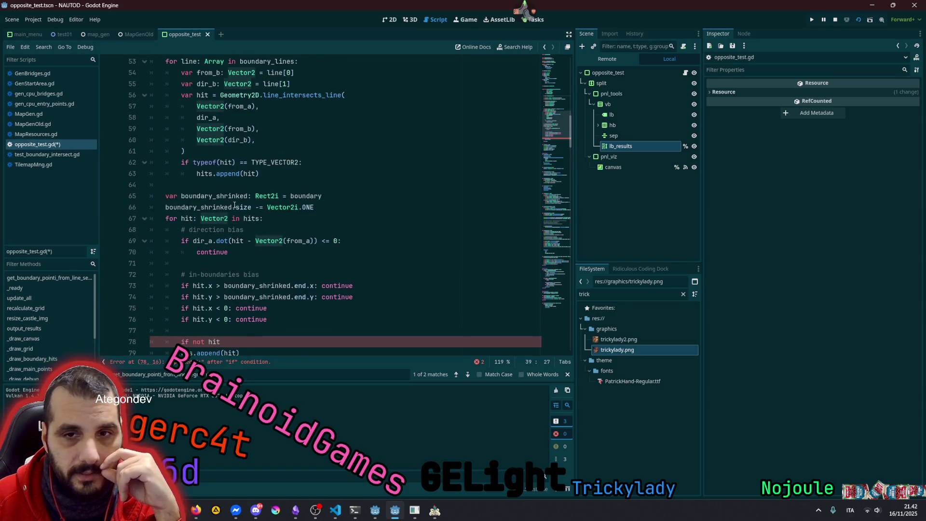
scroll(235, 201, up, 3)
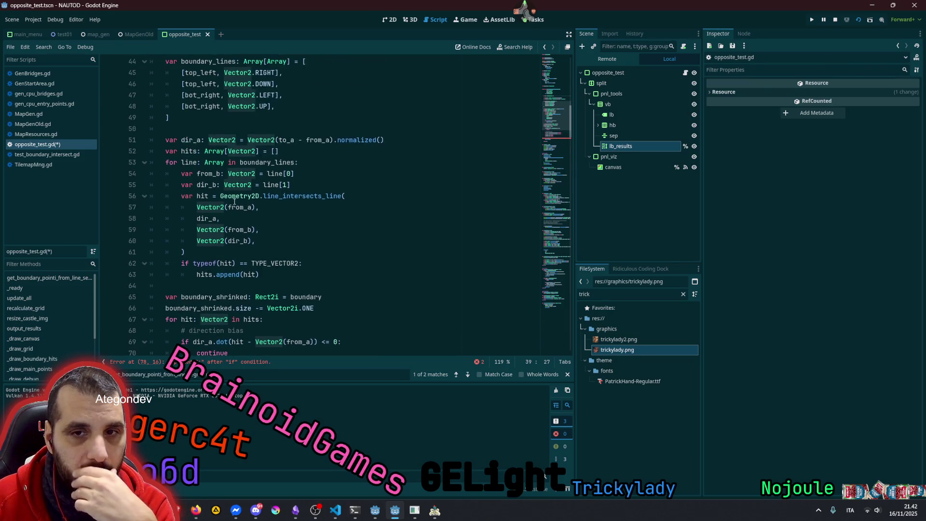
scroll(235, 202, down, 4)
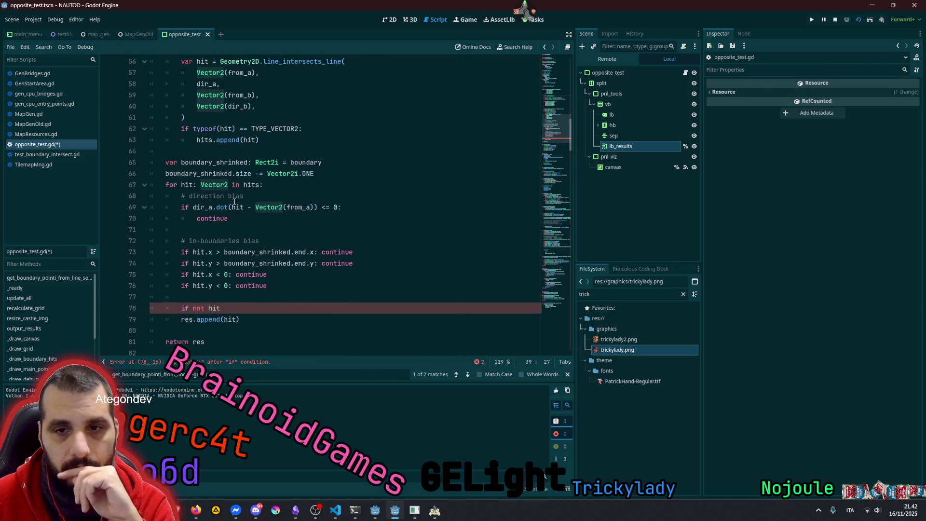
scroll(234, 202, down, 3)
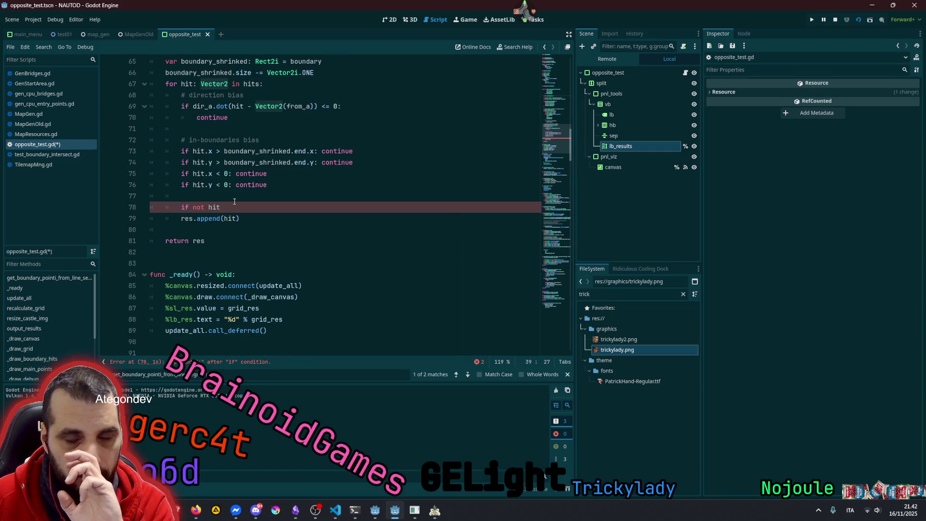
scroll(235, 201, up, 7)
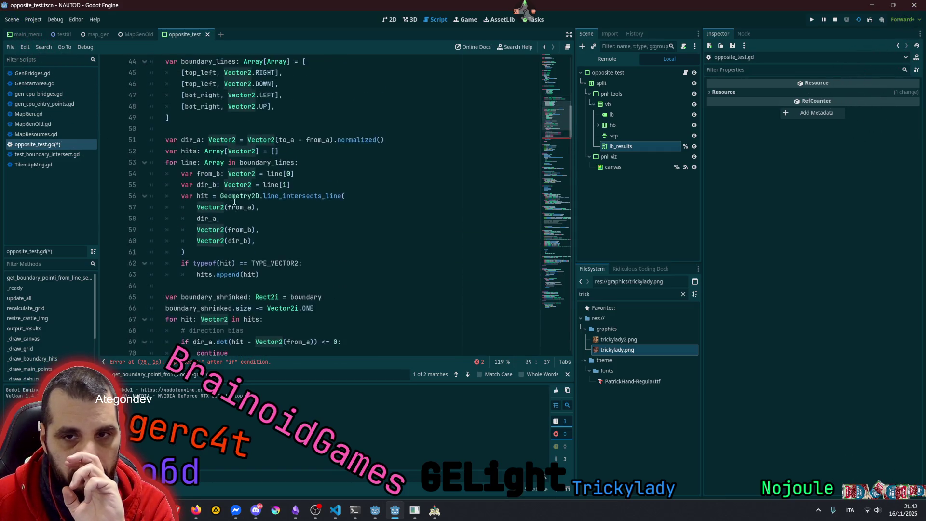
scroll(234, 201, up, 4)
scroll(234, 202, up, 1)
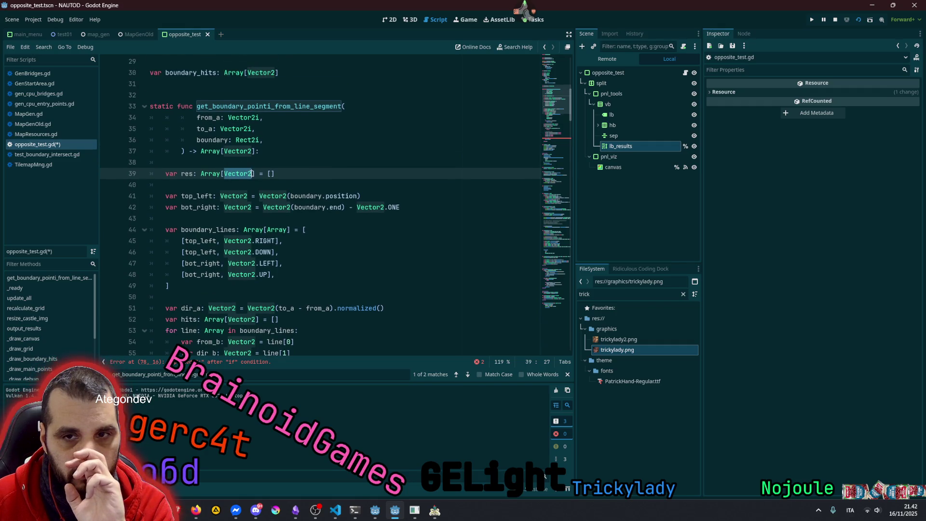
click(253, 174)
text(i)
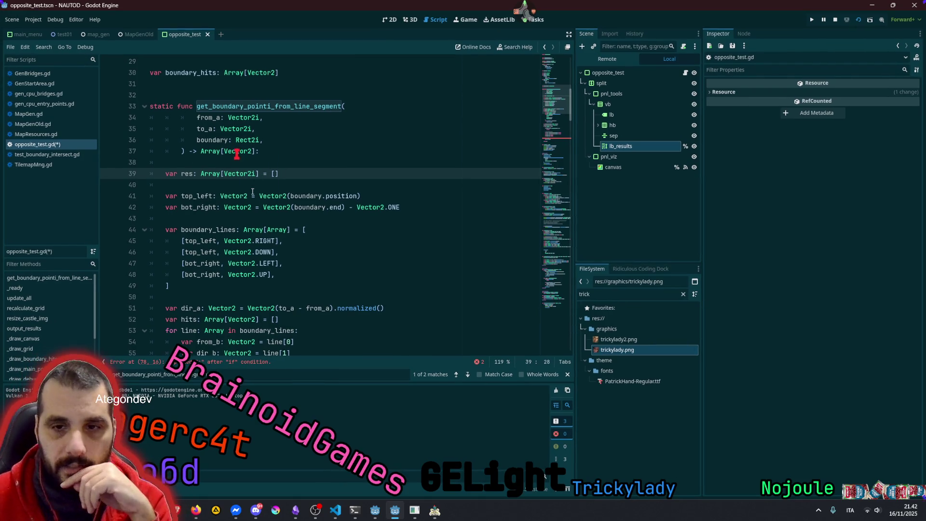
Return to the unfinished condition and inspect the hit.x and hit.y lower-bound checks
key(alt+Left)
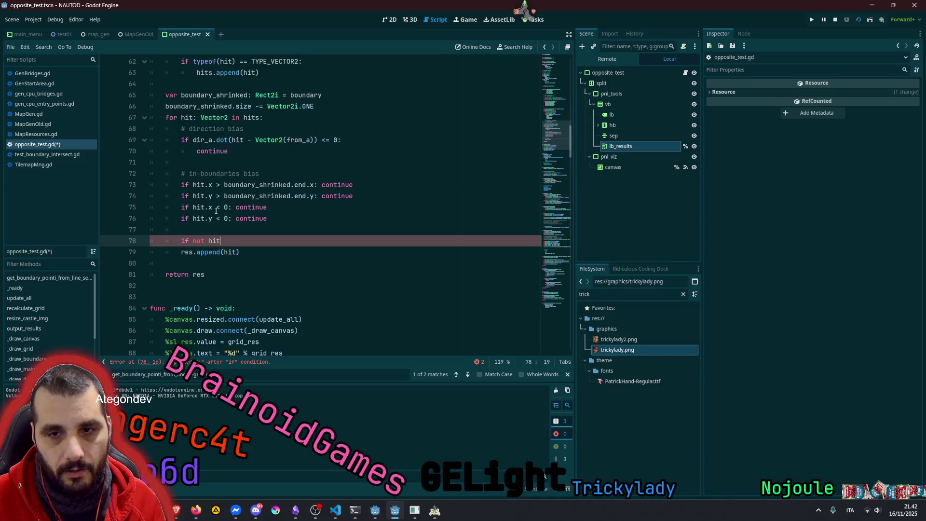
click(217, 219)
double_click(250, 208)
double_click(247, 217)
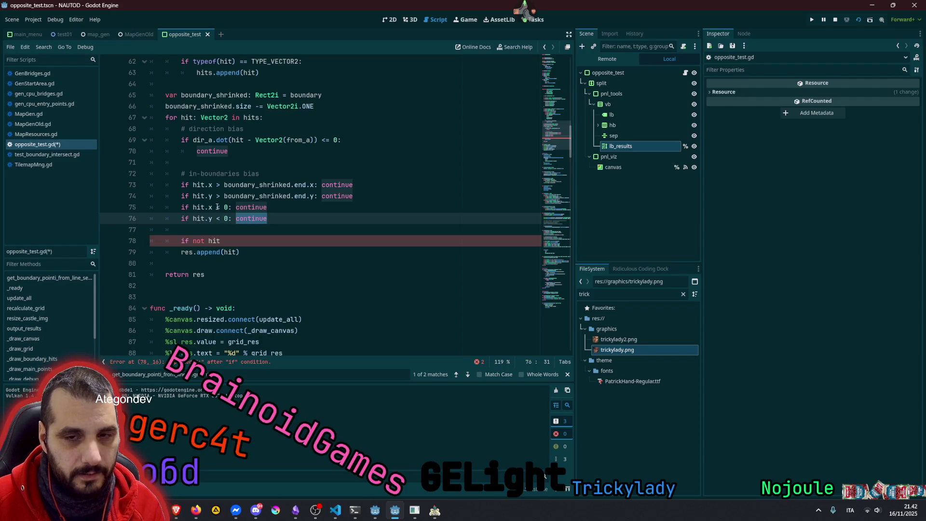
click(217, 207)
drag(193, 208, 251, 210)
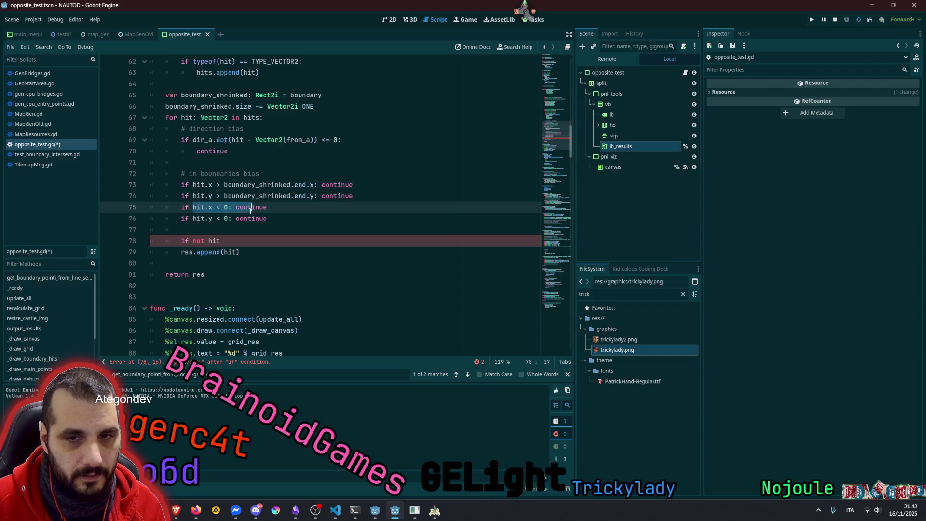
click(226, 211)
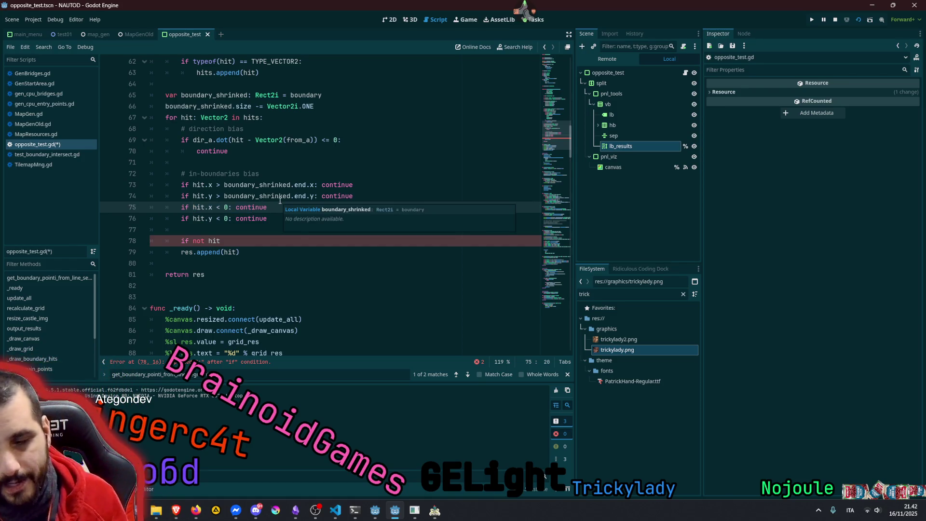
Complete line 78 as 'if not Vector2i(hit) in res:' with res.append(hit) indented beneath it
click(238, 241)
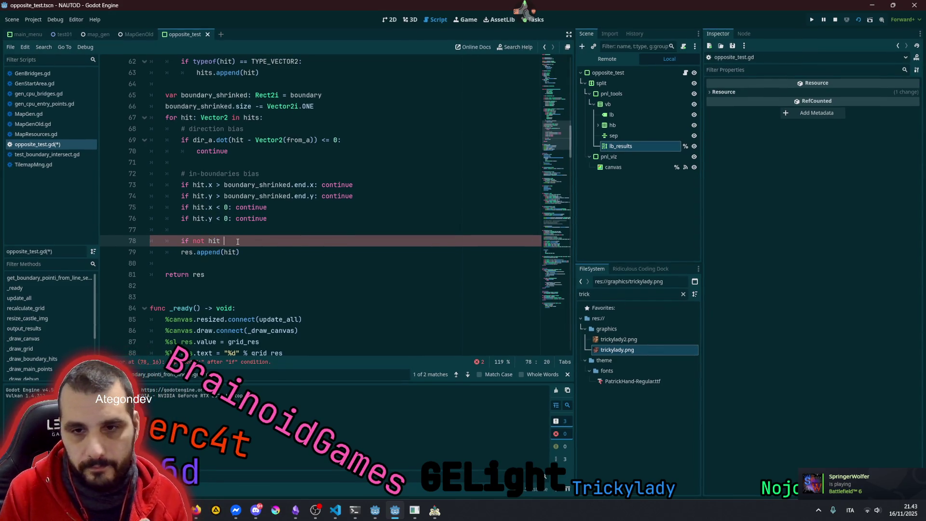
key(BackSpace)
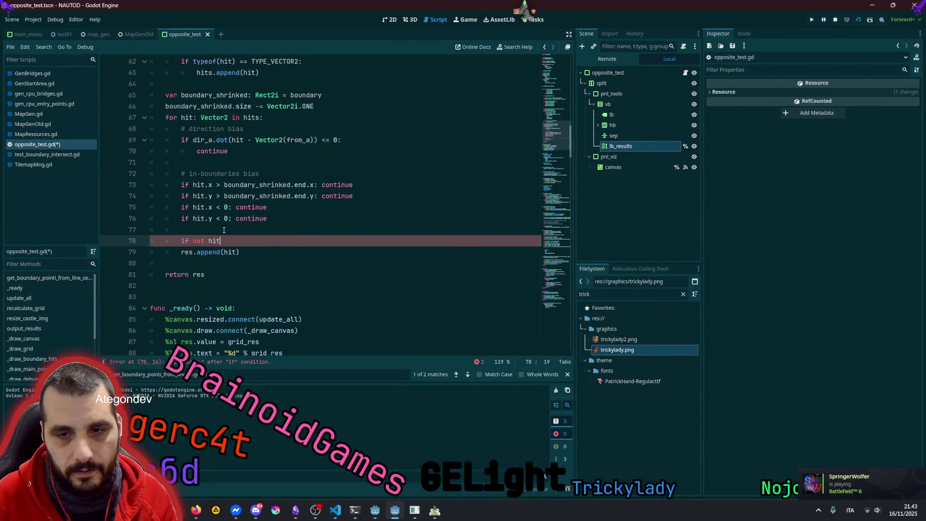
key(ctrl+shift+Left)
text((Vector2i()
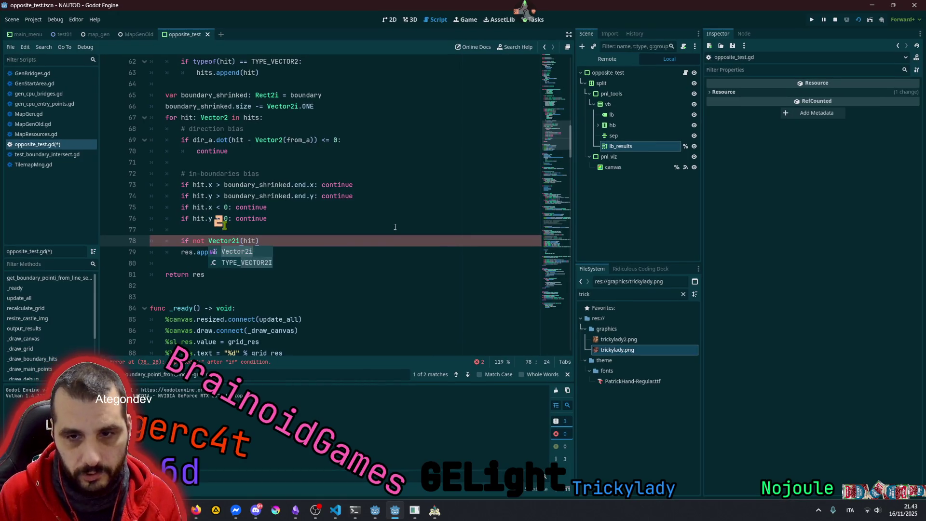
key(End)
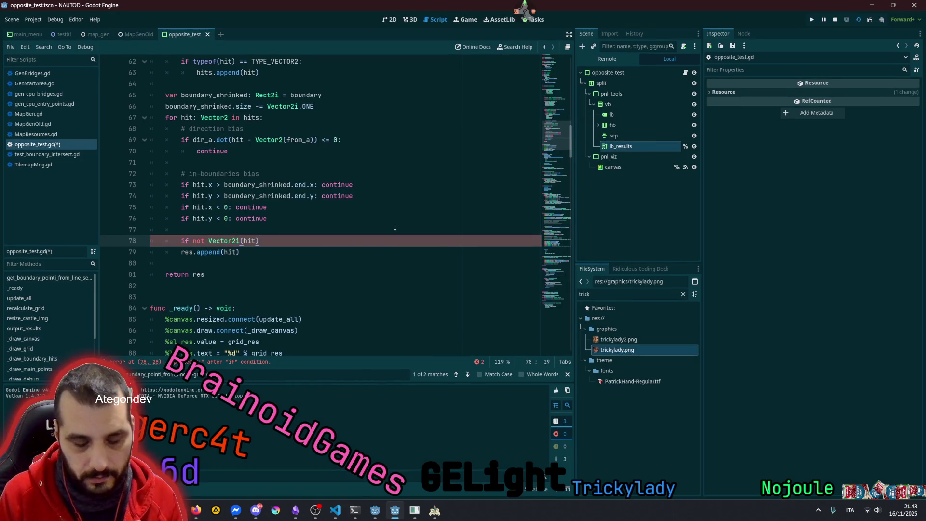
text(in res:)
key(Down)
key(Home)
key(Tab)
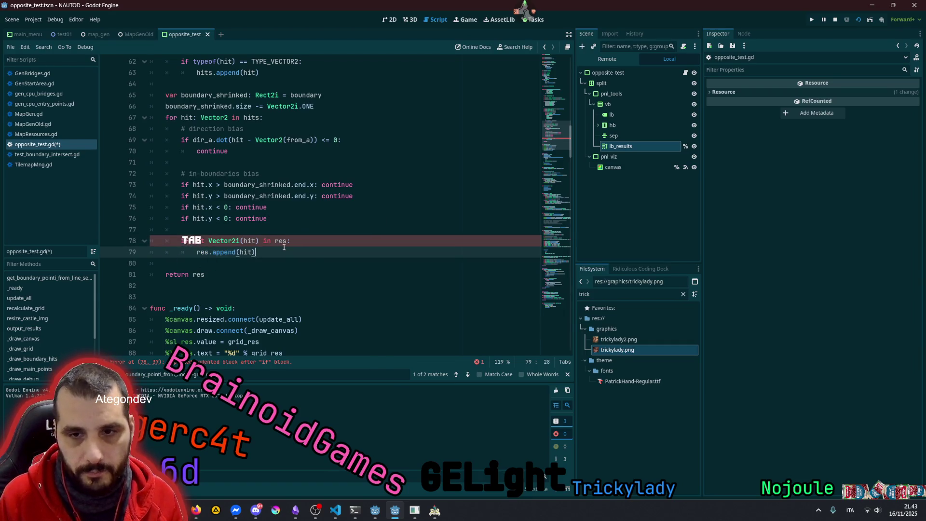
key(Up)
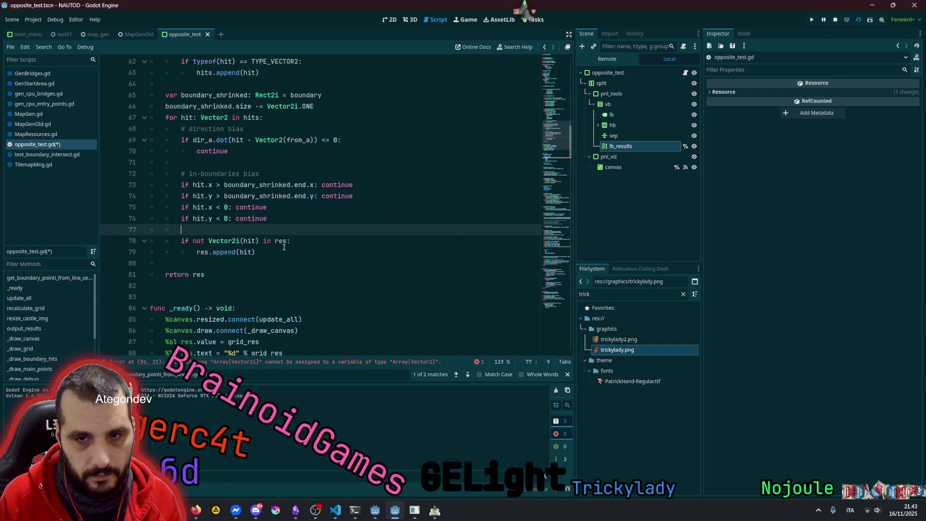
key(Return)
Declare 'var hit_i: Vector2i = Vector2i(hit)' by moving the conversion out of the if
text(var )
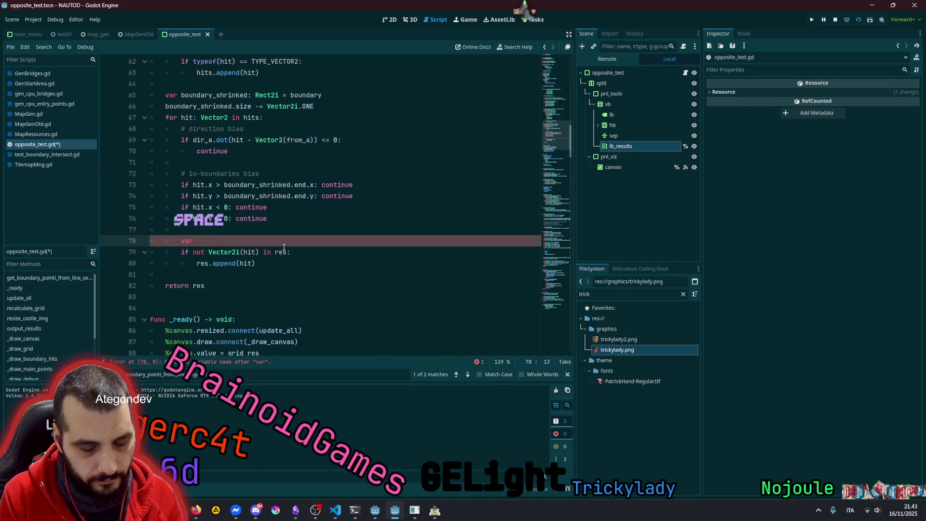
text(hit_in_: Vector2i =)
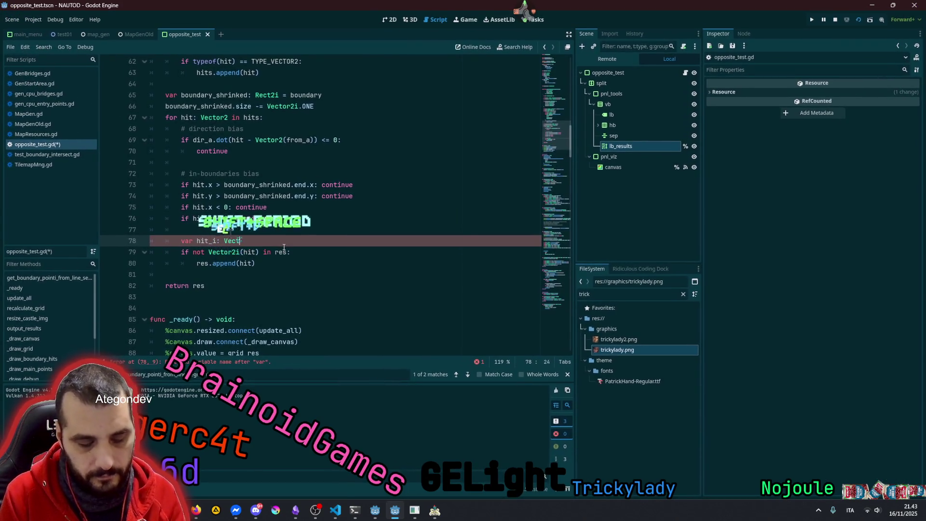
key(shift+space)
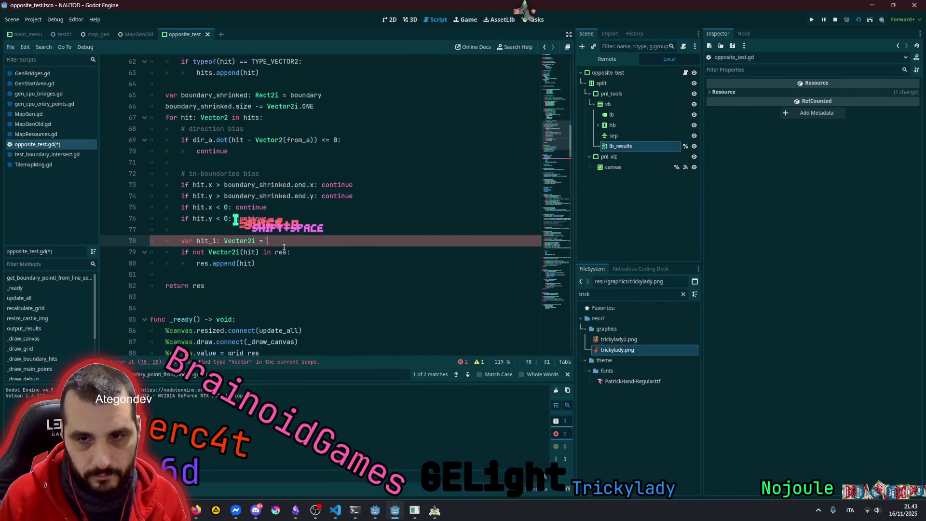
click(207, 252)
key(ctrl+shift+Right)
key(ctrl+shift+Right)
key(ctrl+shift+Right)
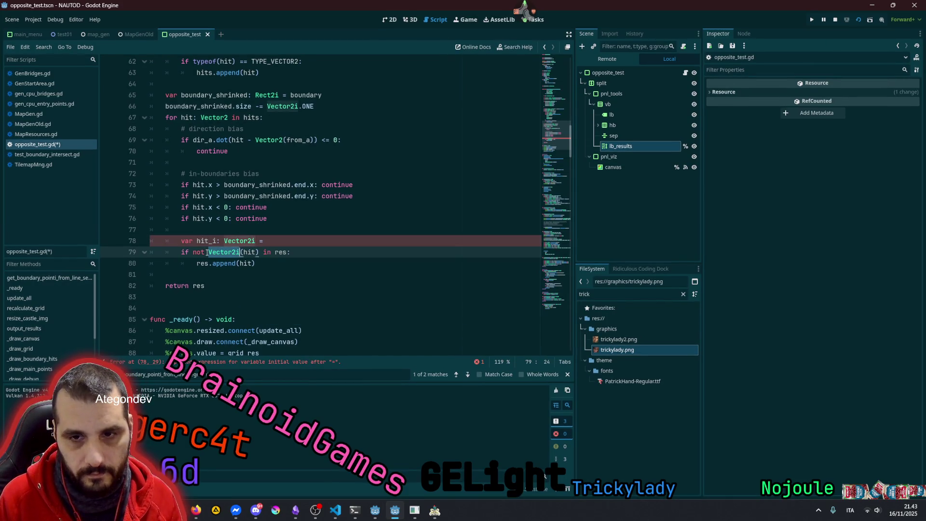
key(shift+Right)
key(ctrl+x)
key(Up)
key(ctrl+v)
Use hit_i in both the duplicate check and the res.append call
key(Down)
key(Left)
key(Left)
key(Left)
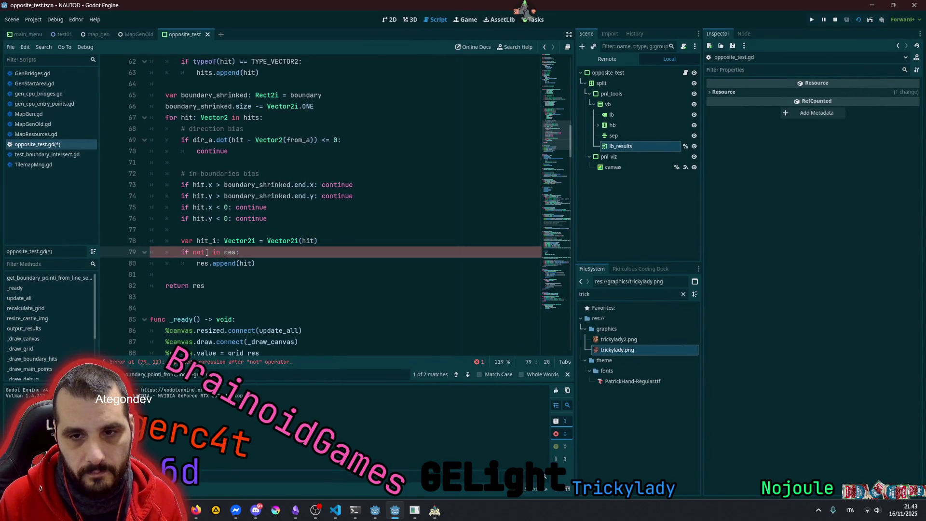
text(hit_i)
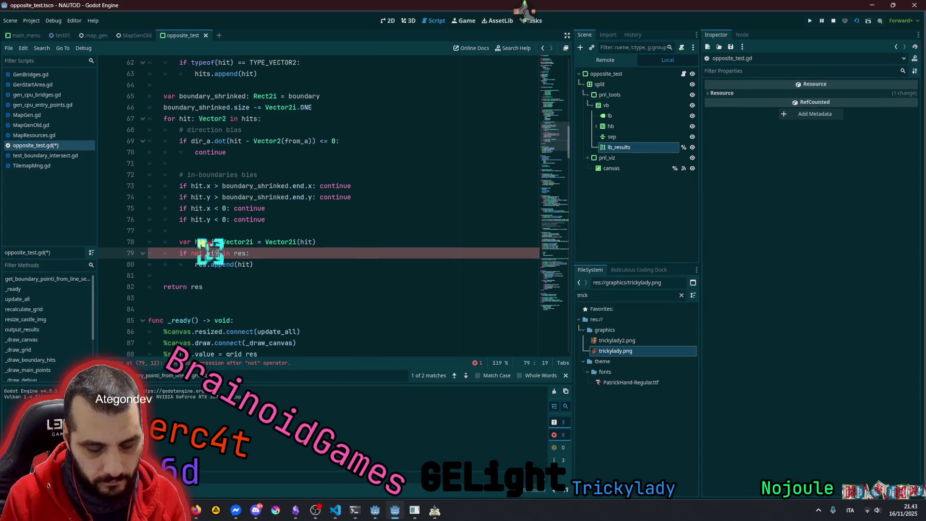
scroll(236, 239, down, 2)
key(Up)
key(End)
key(Left)
key(Left)
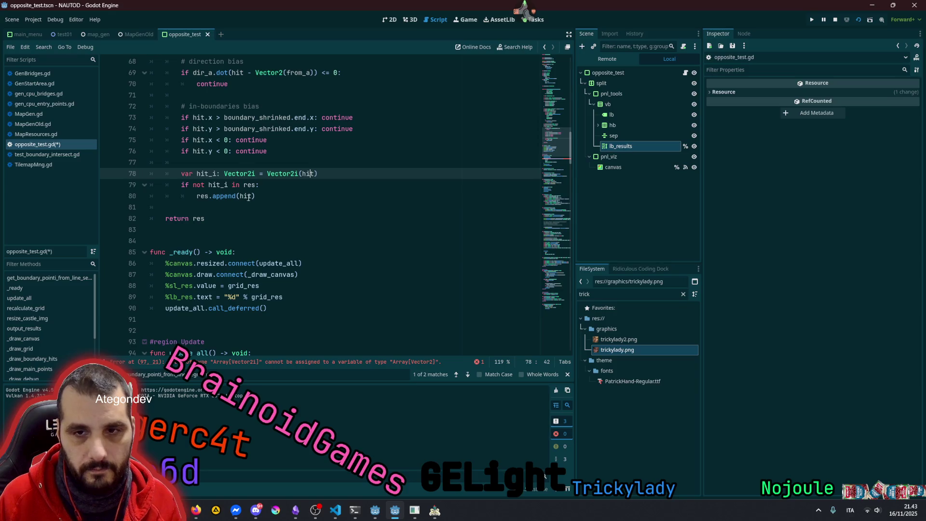
click(270, 191)
text(_i)
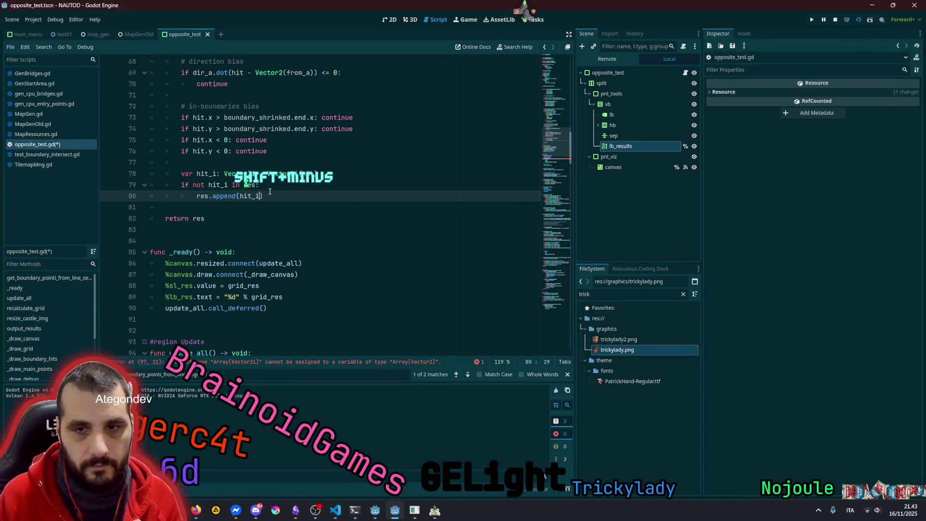
click(276, 187)
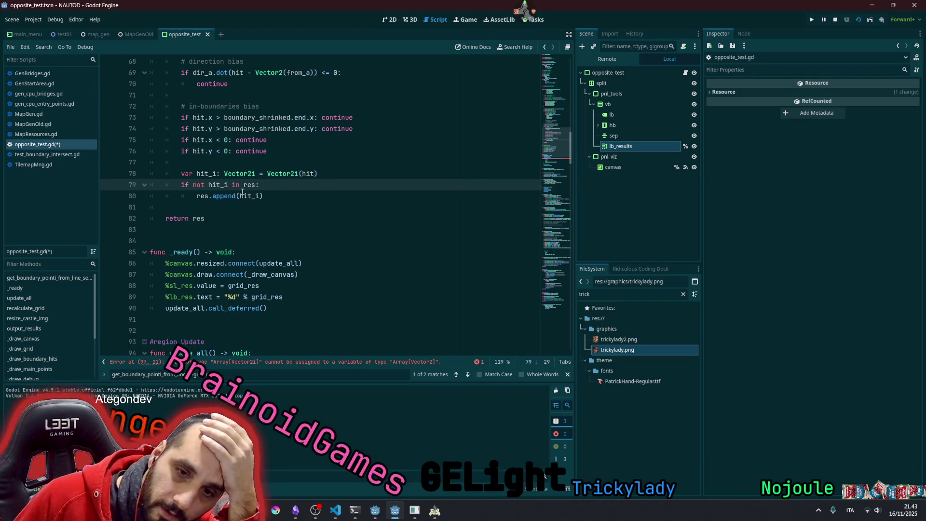
double_click(256, 194)
mouse_move(255, 195)
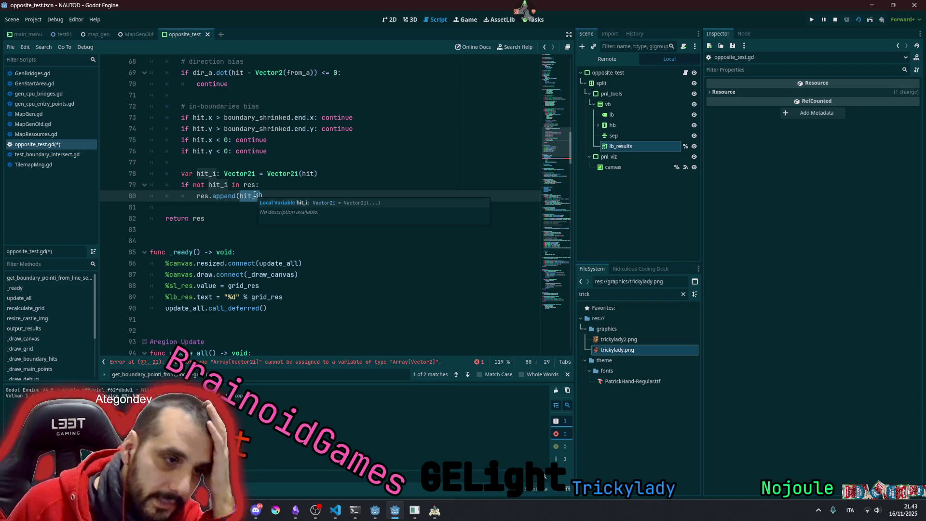
mouse_move(253, 177)
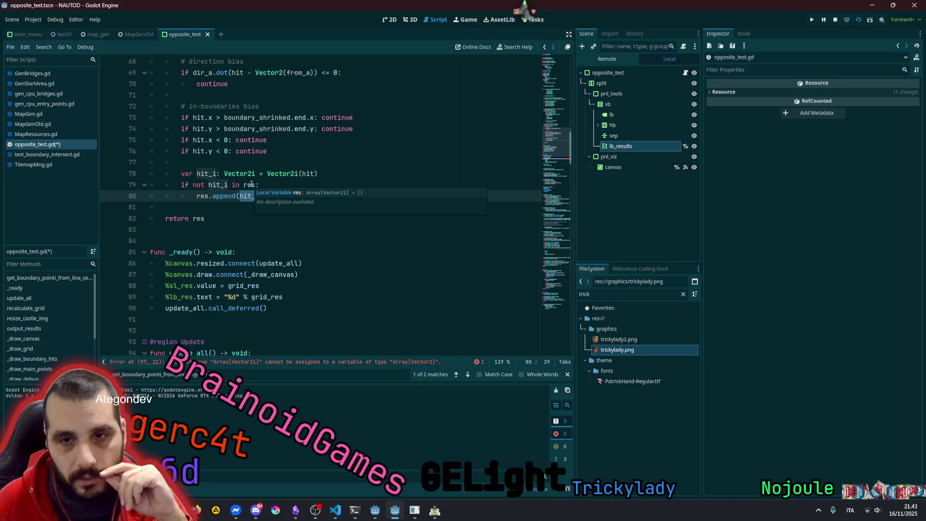
key(Down)
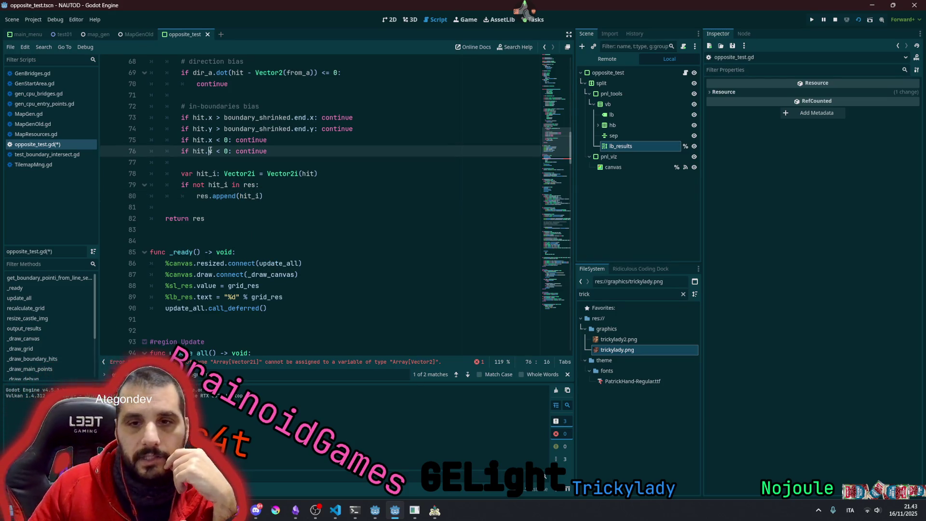
key(Up)
key(Down)
click(211, 144)
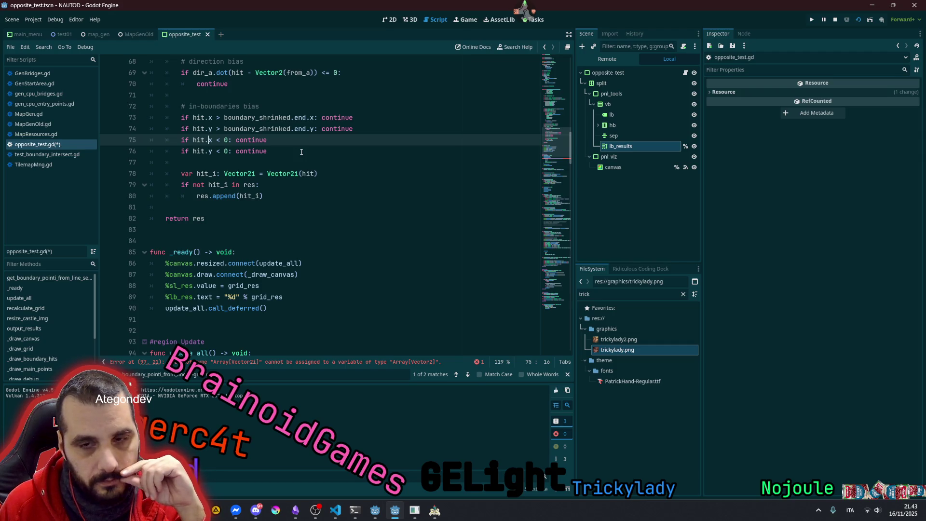
scroll(244, 214, up, 1)
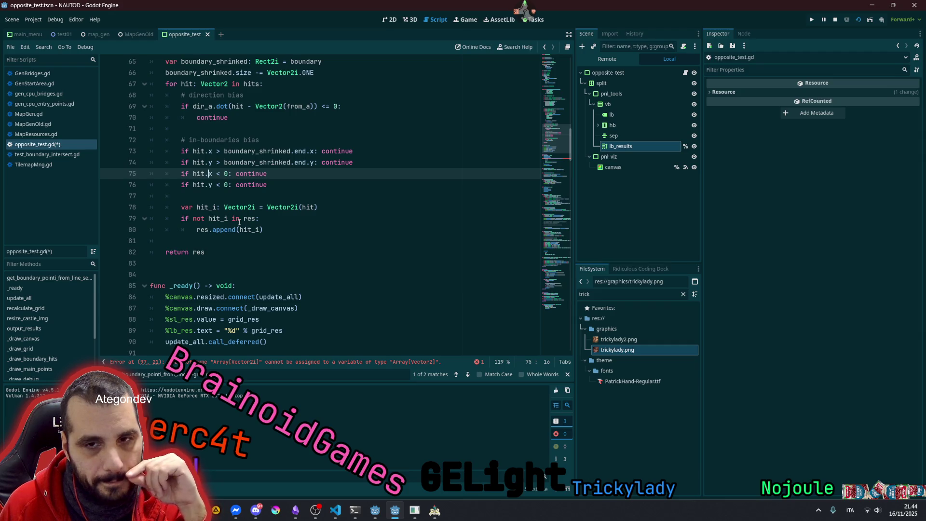
double_click(265, 163)
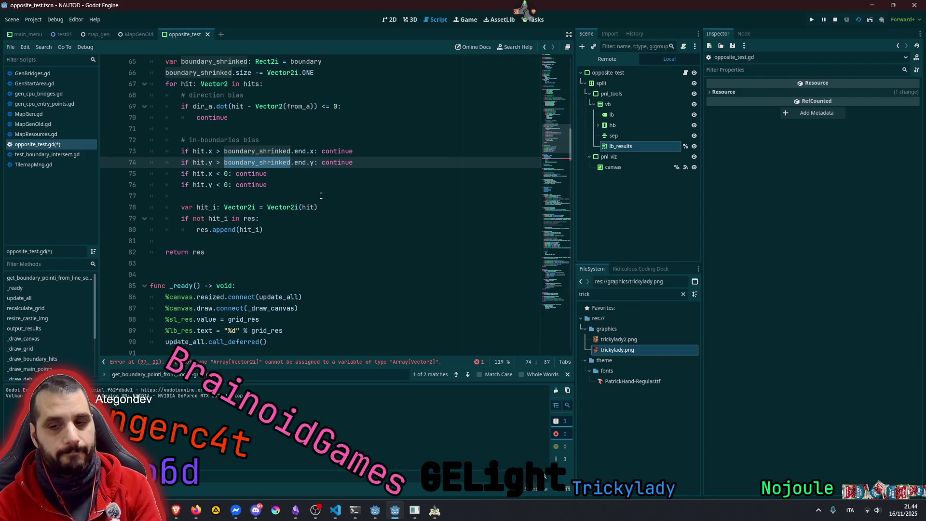
click(305, 125)
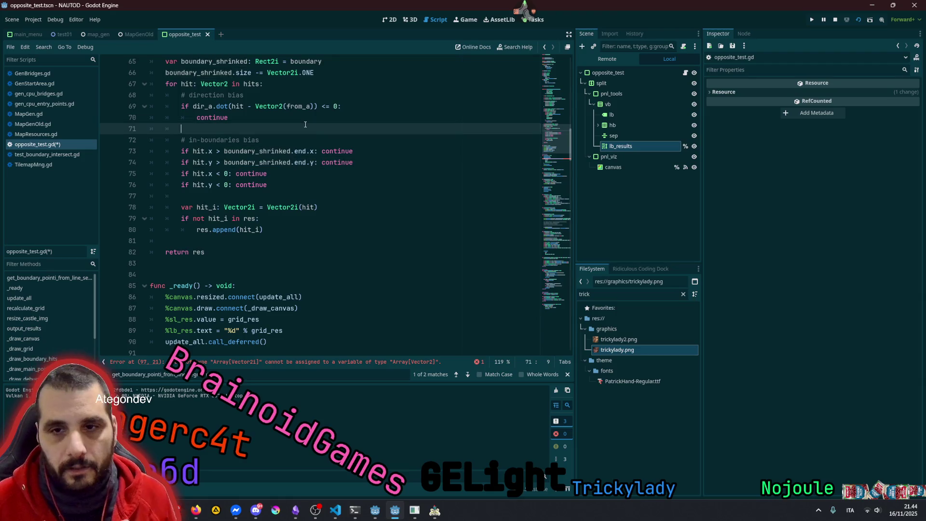
Add 'var tolerance: float = 0.0001' below the in-boundaries bias comment
key(Down)
key(End)
key(Return)
text(var tol)
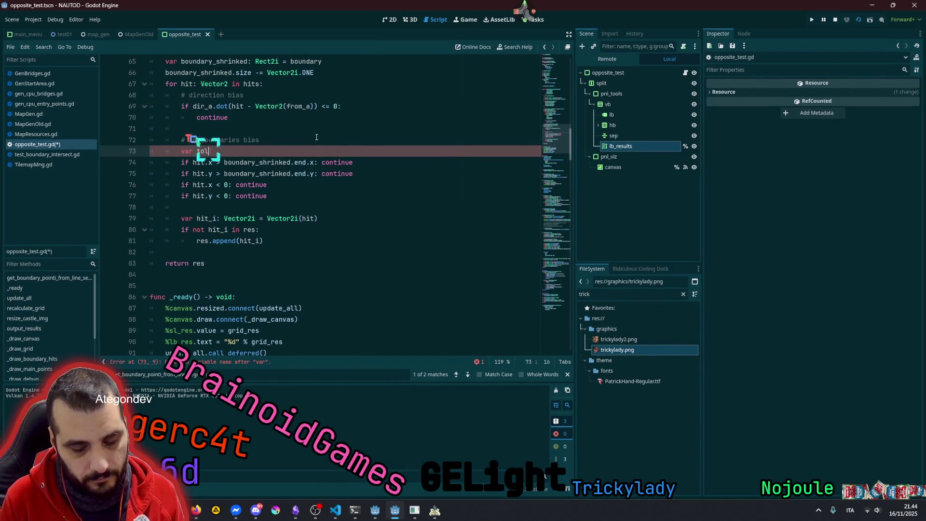
text(: float)
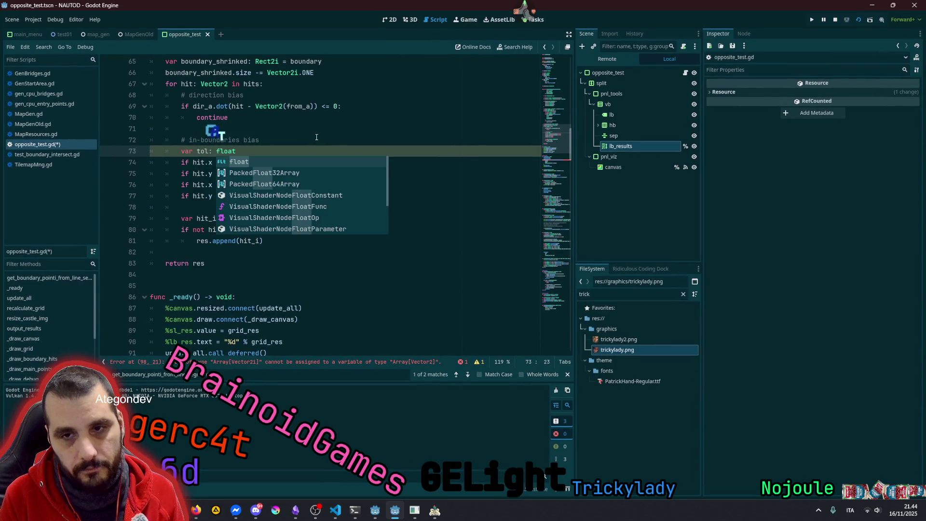
text( = 0.0001)
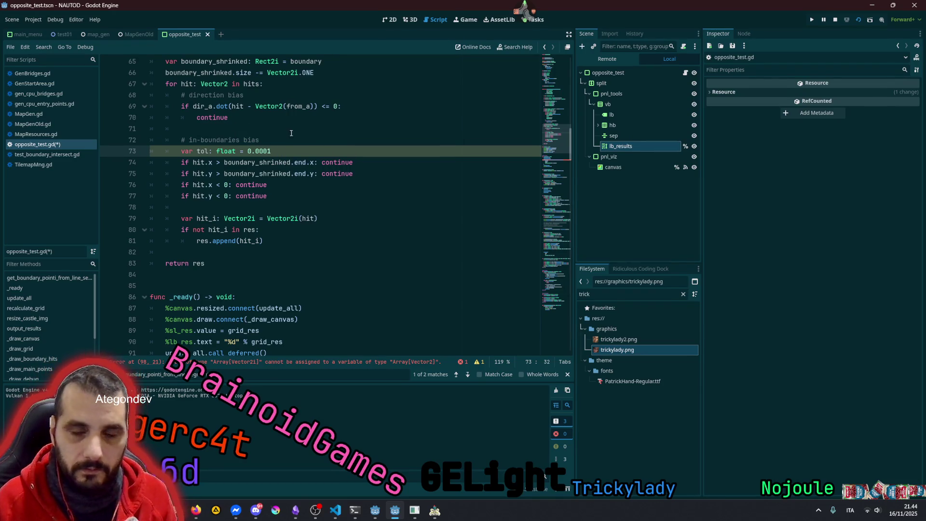
click(204, 151)
text(erance)
key(ctrl+Left)
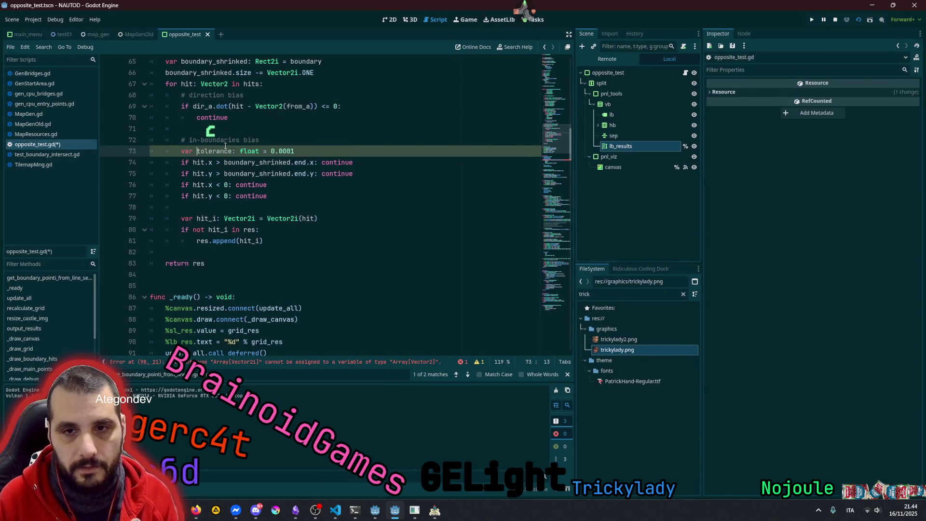
key(ctrl+shift+Right)
Add '+ tolerance' to the upper-bound checks, replace the 0 lower bounds with -tolerance, and save
click(210, 162)
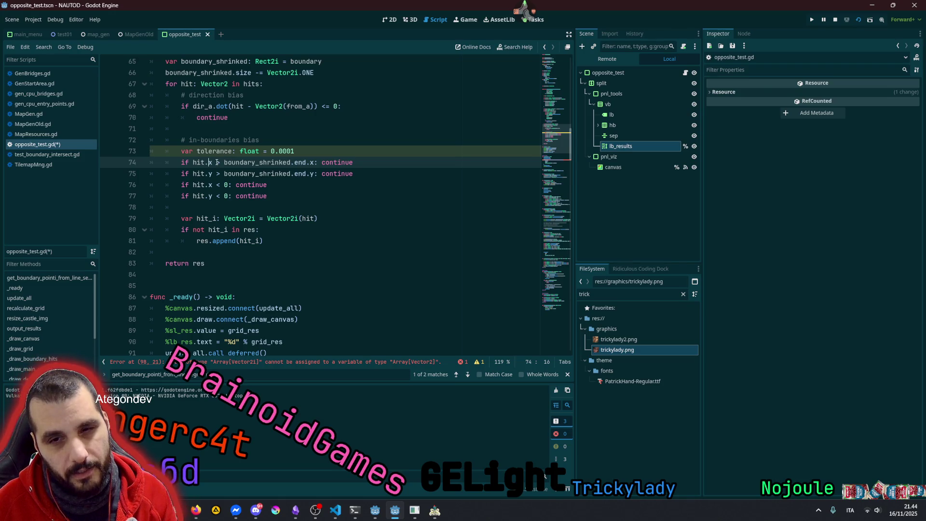
key(shift+alt+Down)
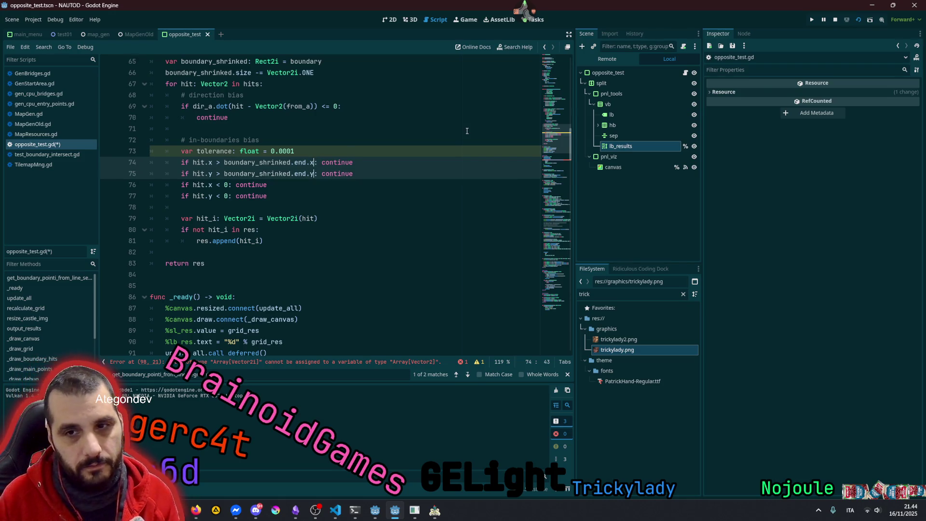
text(+ tolerance)
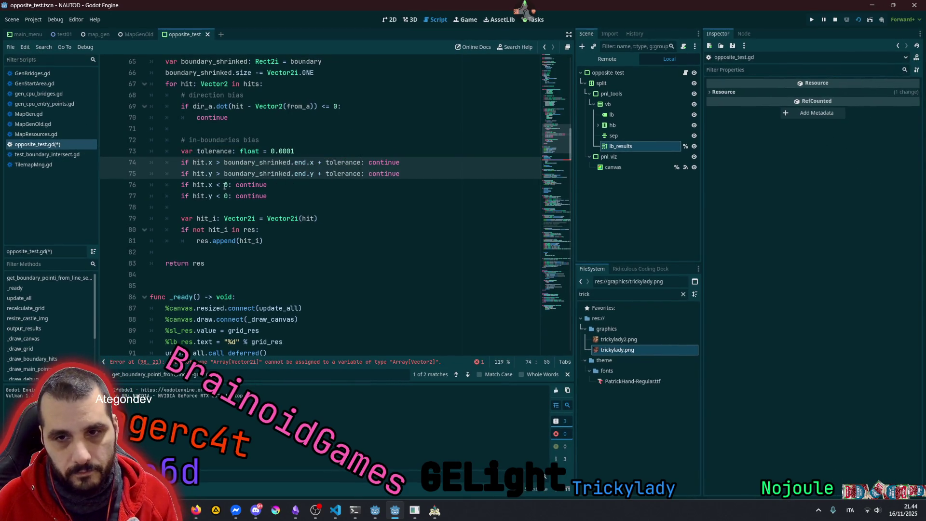
click(225, 185)
key(shift+alt+Down)
key(Delete)
key(ctrl+v)
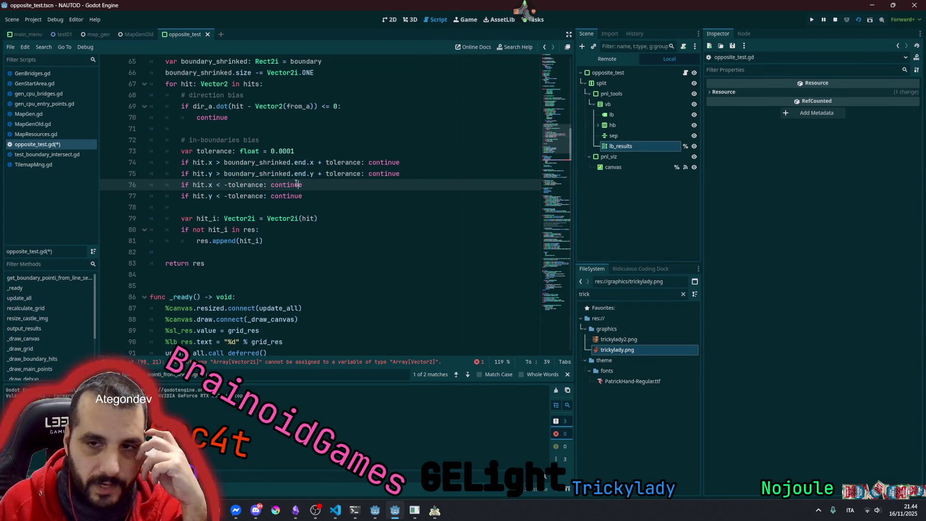
click(249, 196)
key(ctrl+s)
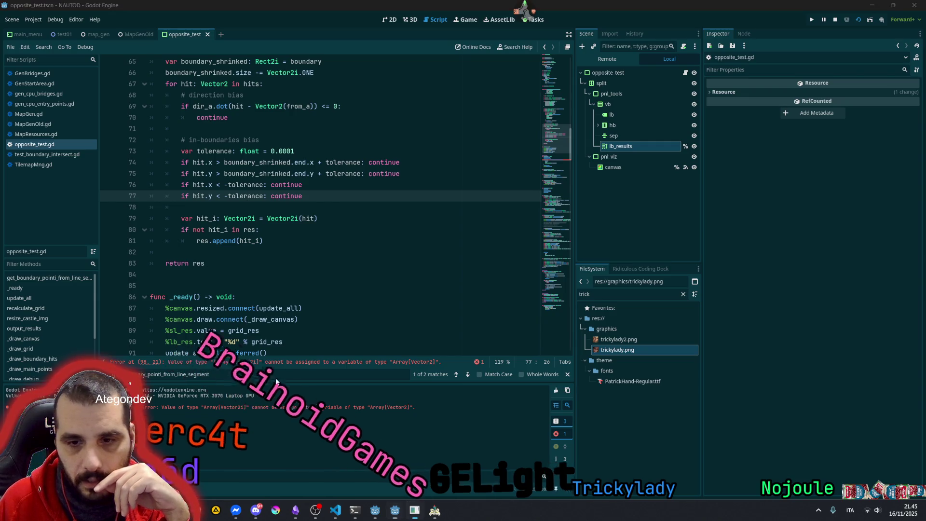
key(alt+Tab)
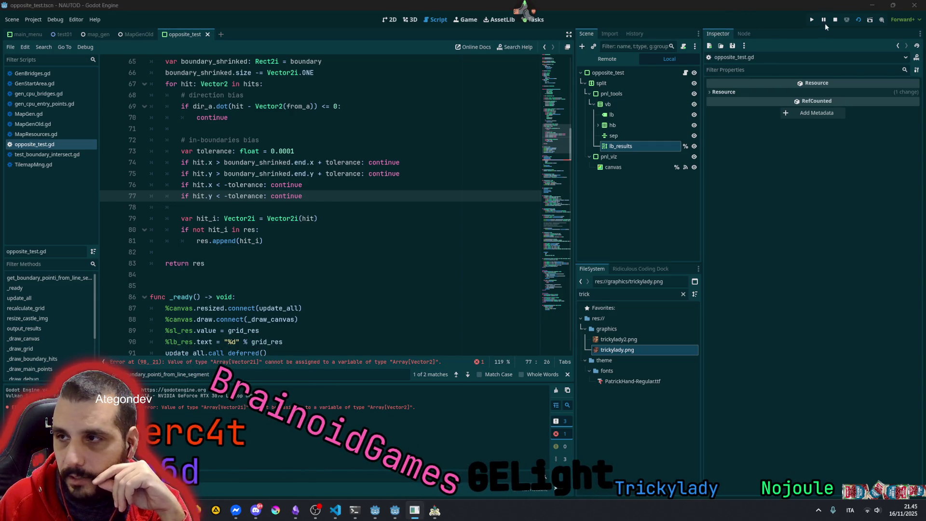
Run the scene, then change boundary_hits on line 30 to Array[Vector2i] and save
click(860, 20)
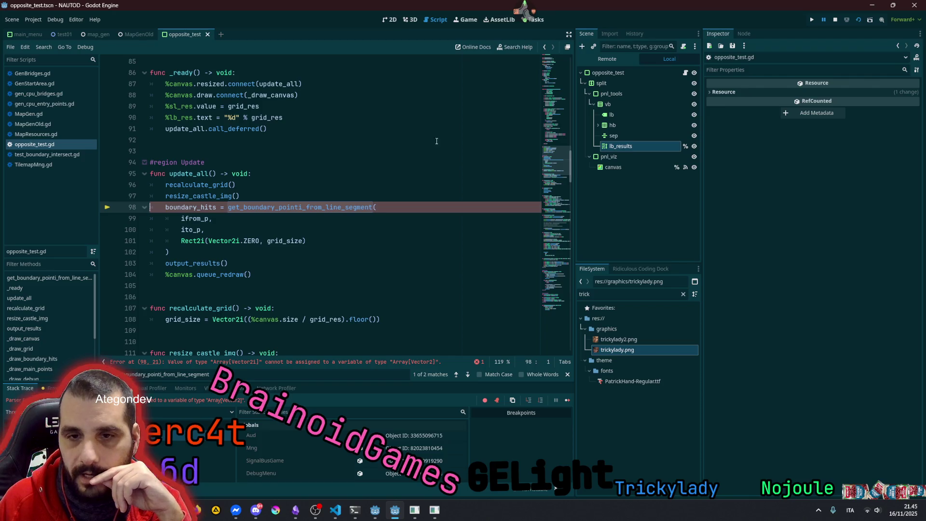
ctrl+click(207, 209)
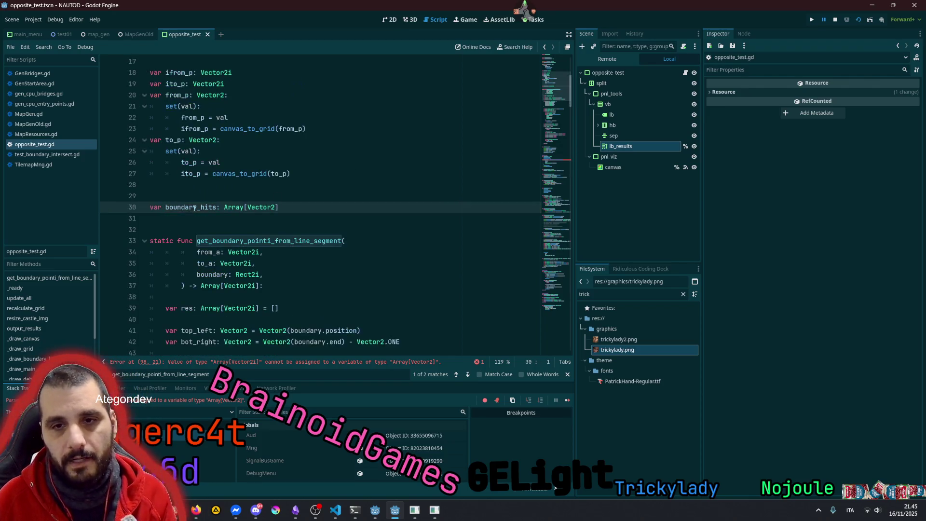
text(i)
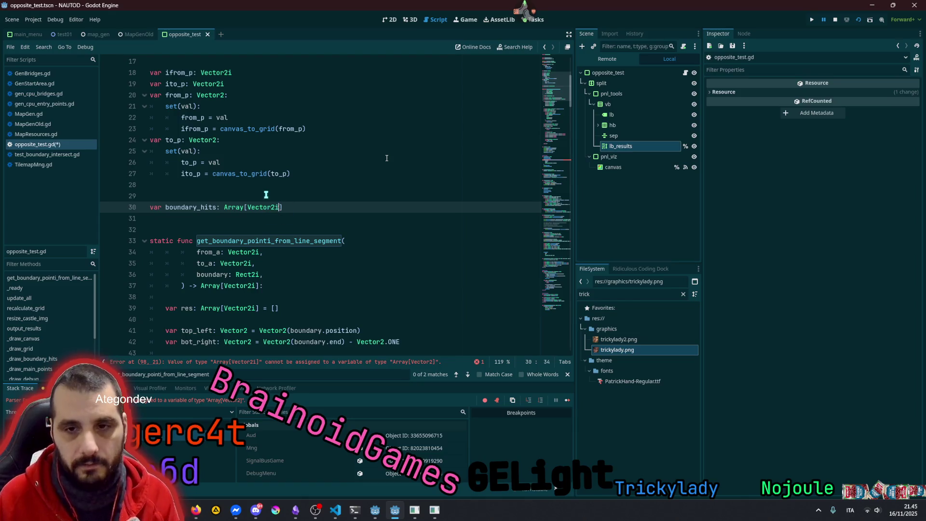
click(259, 176)
key(ctrl+s)
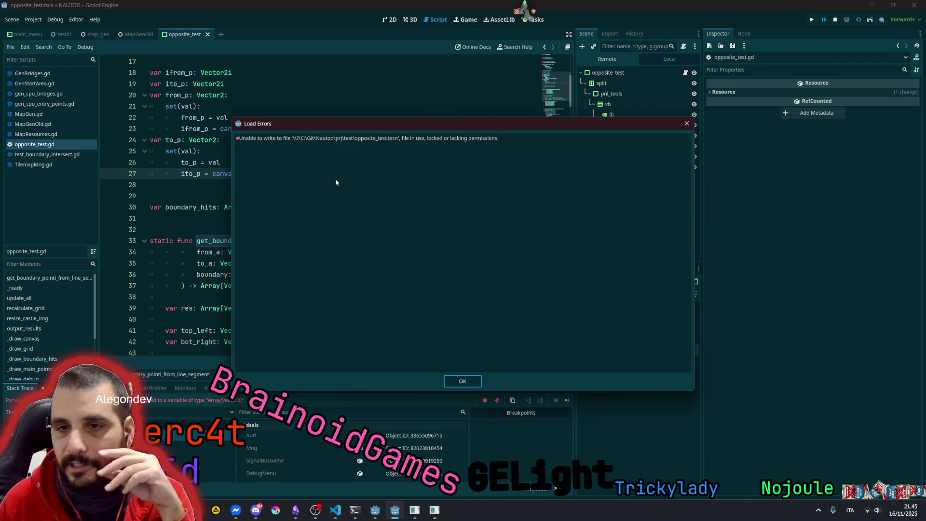
Dismiss the file write error, stop the running scene and relaunch it with F6
click(462, 381)
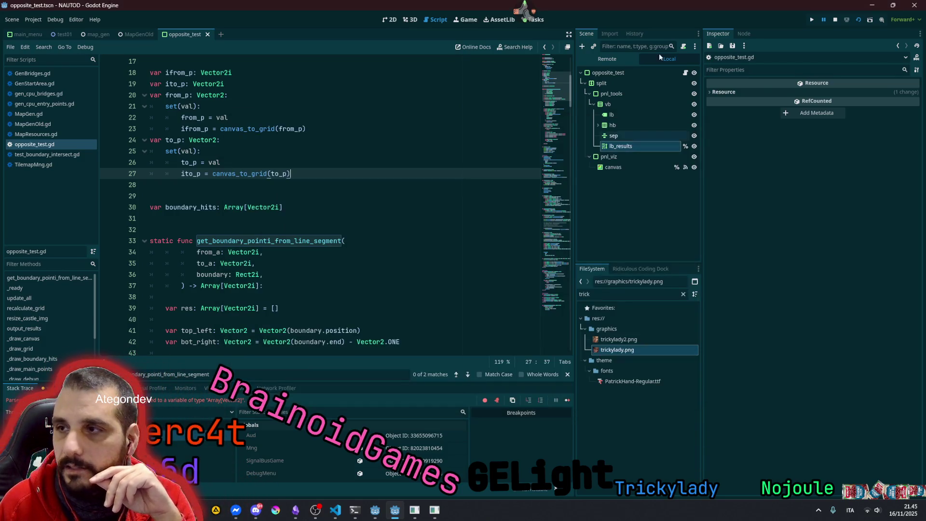
click(836, 20)
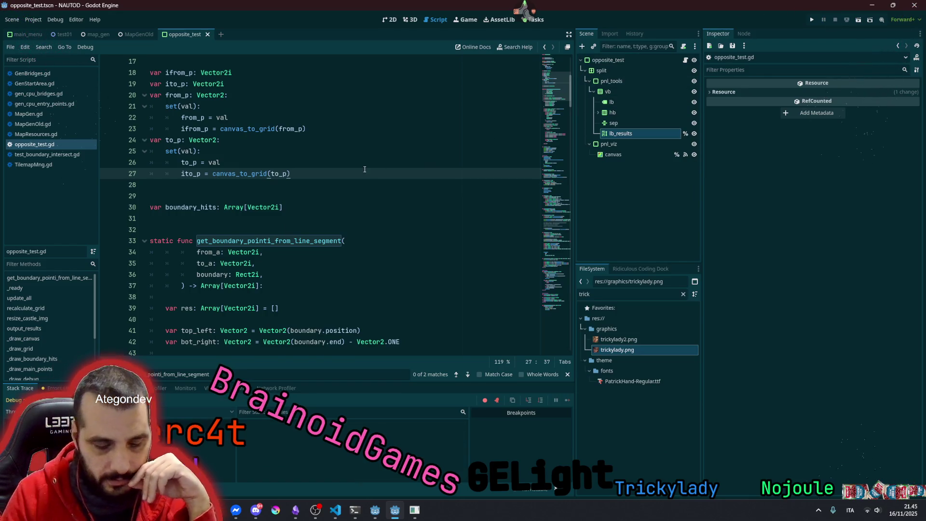
key(F6)
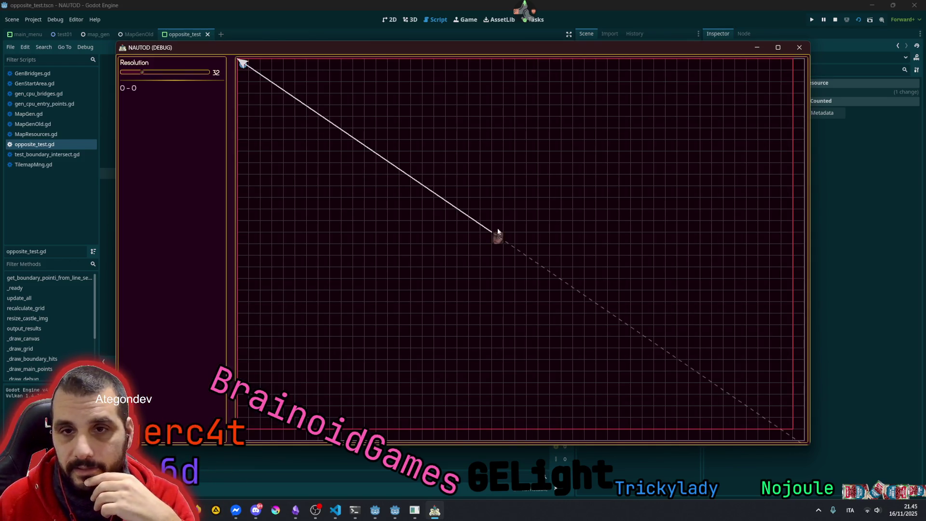
Raise the grid resolution to 128 and place the first target and start cells
click(172, 72)
drag(182, 75, 218, 74)
click(677, 128)
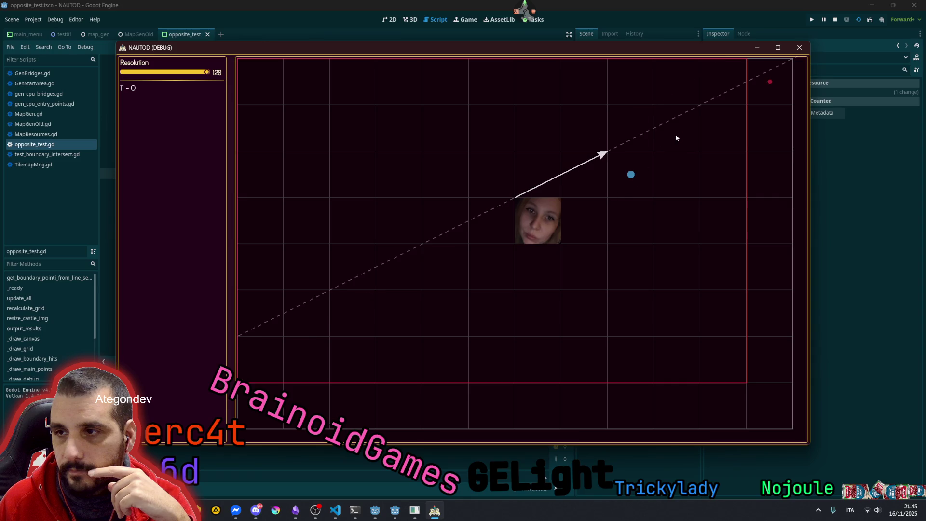
right_click(625, 178)
click(678, 174)
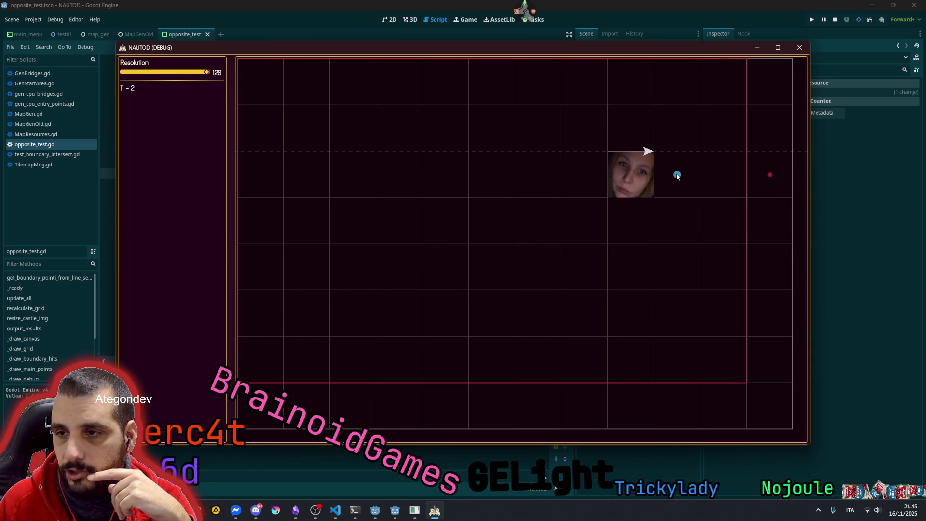
right_click(641, 221)
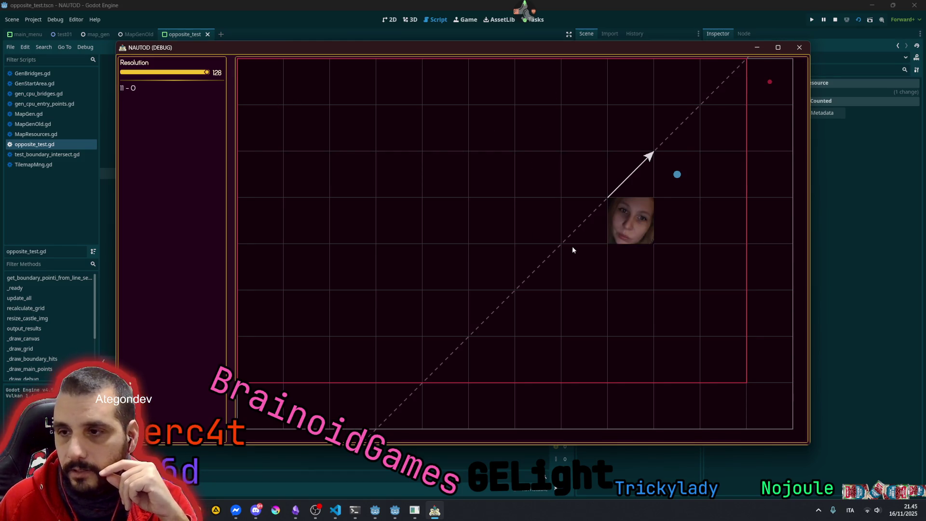
Move the start cell down-left along the diagonal, then near the top-right; shift the target around
right_click(580, 259)
right_click(540, 310)
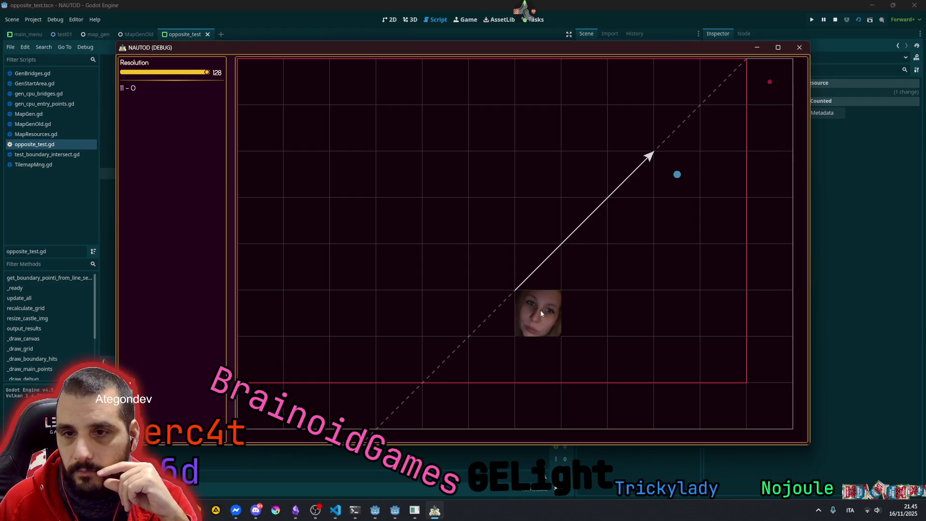
right_click(507, 340)
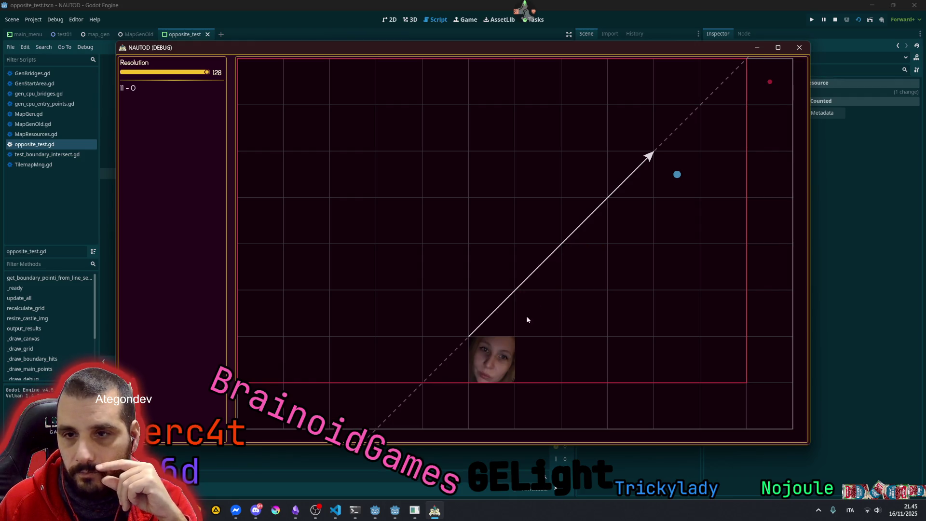
right_click(715, 130)
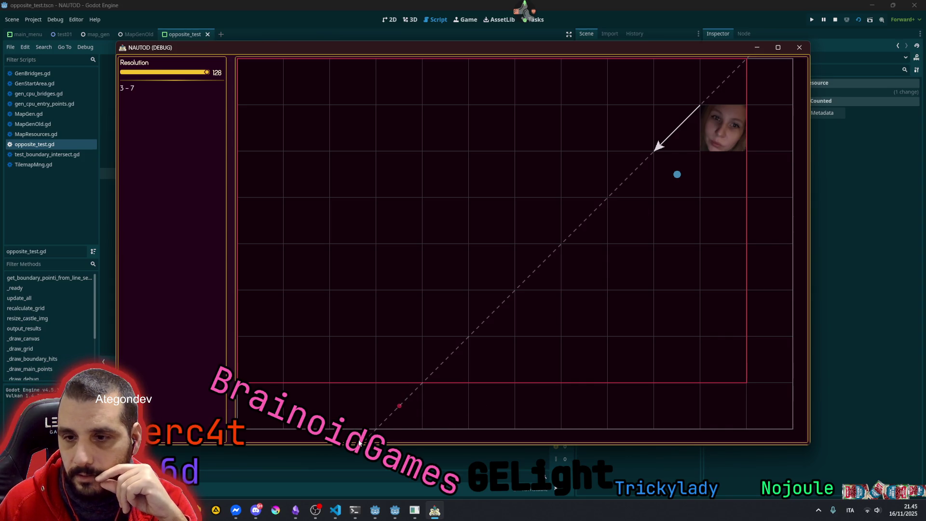
click(635, 221)
click(610, 253)
click(589, 276)
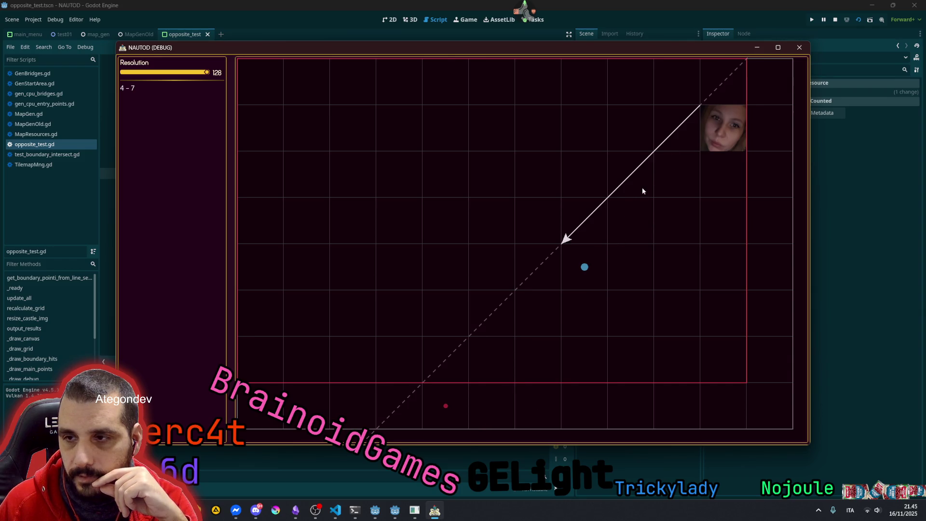
click(705, 314)
Reposition the start and target near the middle, with the target diagonally below, then beside the start
right_click(557, 222)
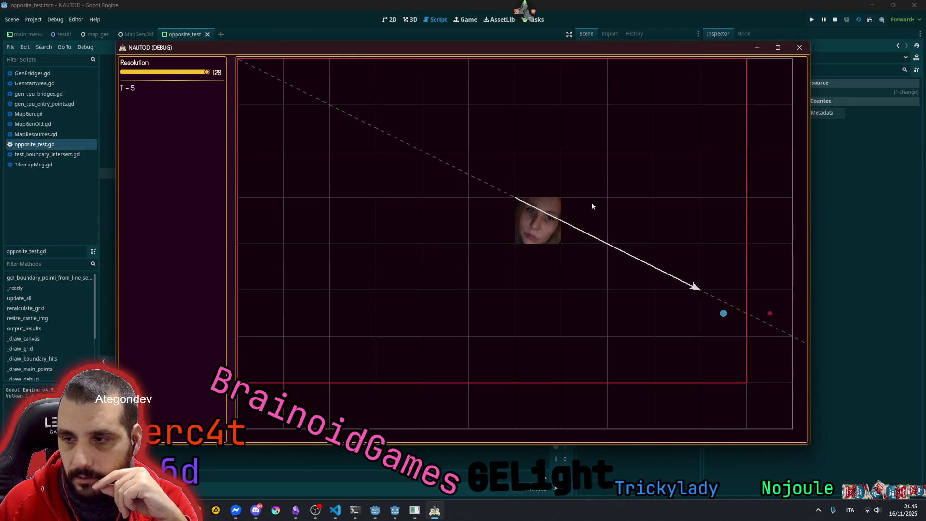
right_click(599, 188)
right_click(636, 319)
click(677, 361)
right_click(629, 278)
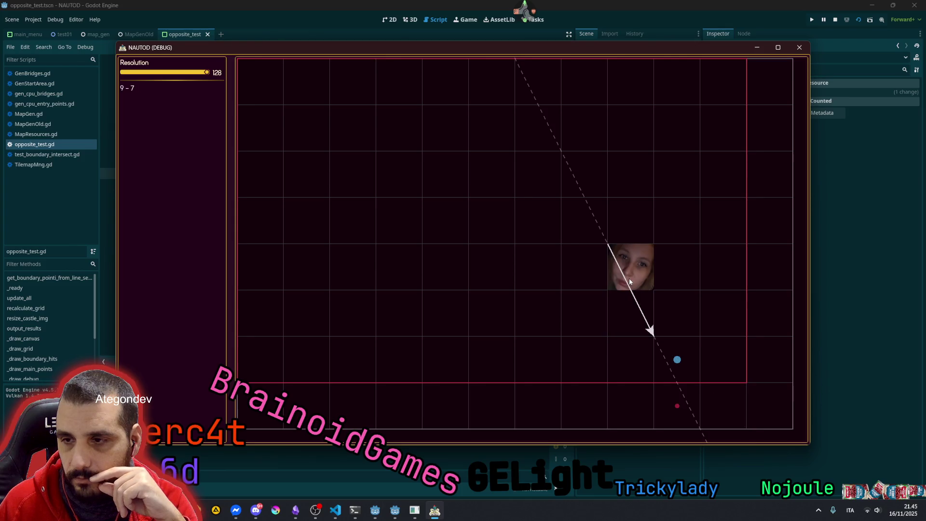
click(683, 281)
click(679, 305)
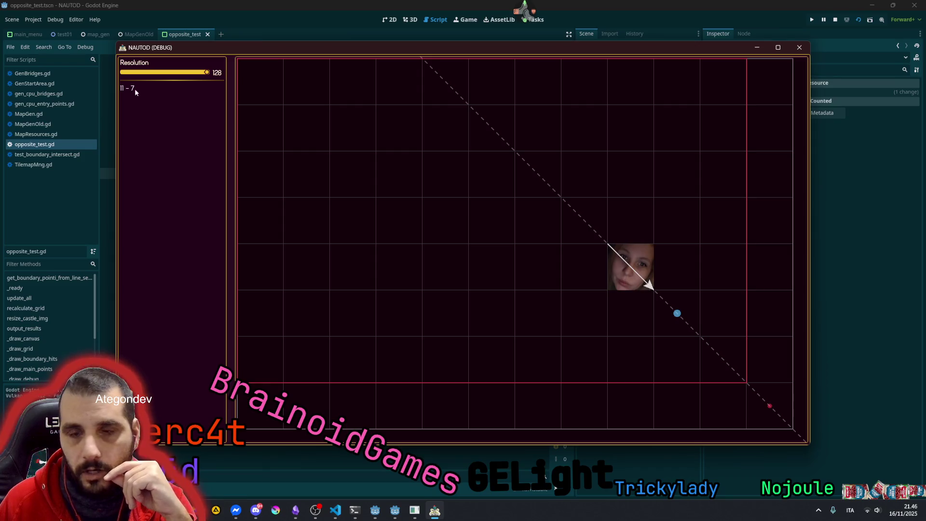
Slide the start cell up-left along the diagonal, then back down-right
right_click(582, 222)
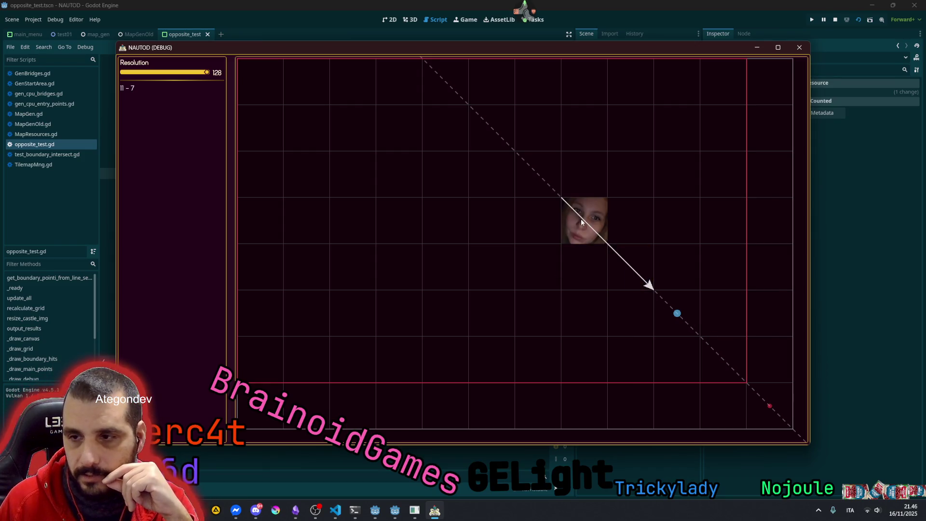
right_click(553, 189)
right_click(494, 136)
right_click(453, 98)
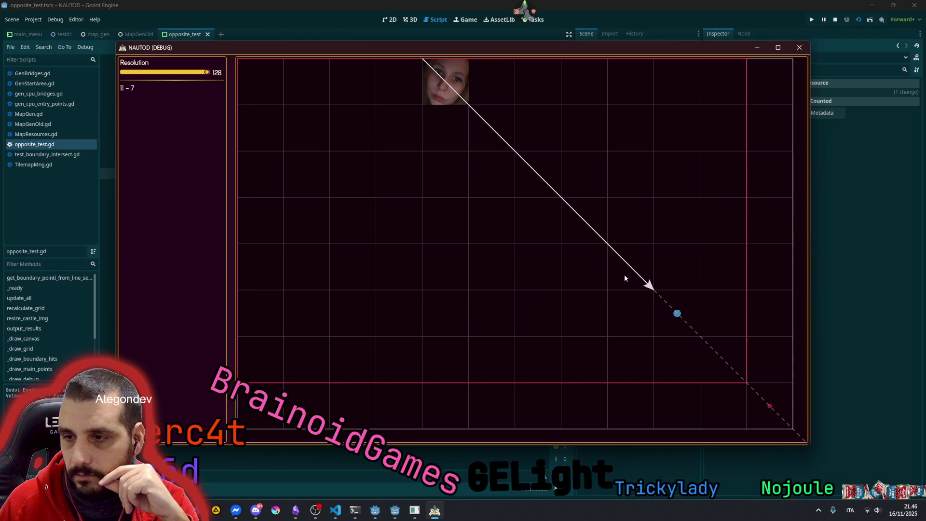
right_click(635, 268)
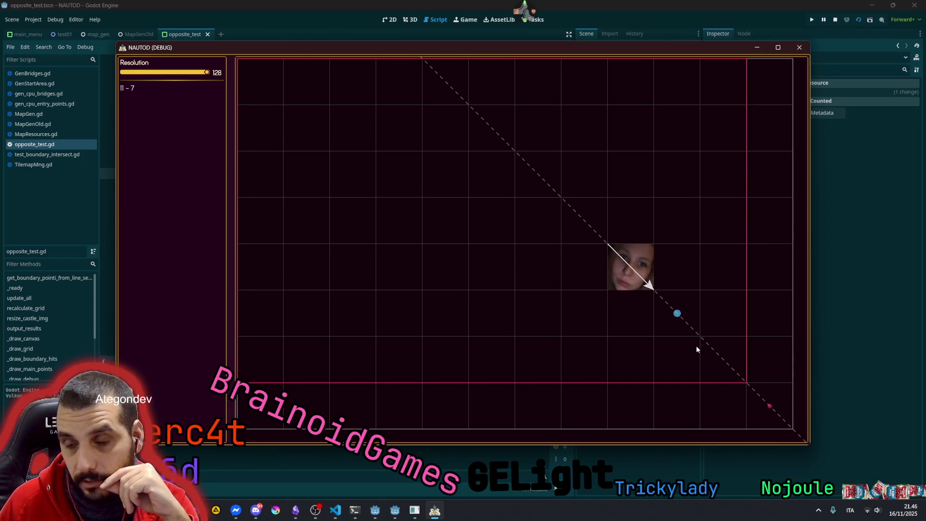
right_click(715, 355)
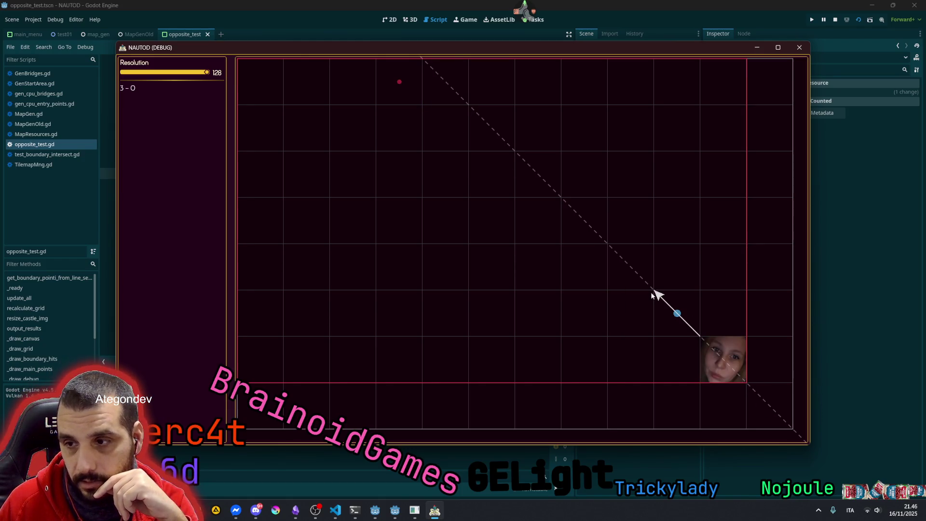
Walk the target down-right along the diagonal until the sidebar lists 11 - 7, then open the stream chat
right_click(636, 268)
click(715, 355)
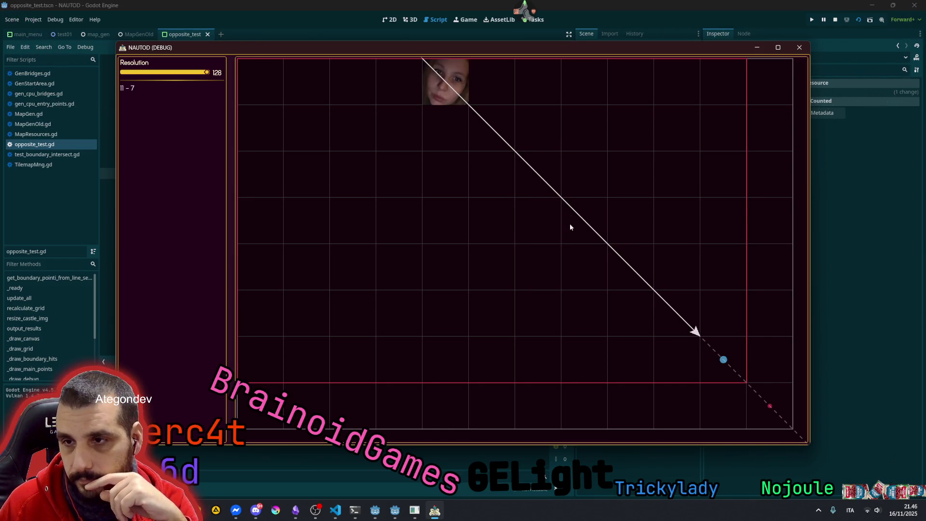
click(491, 129)
click(542, 178)
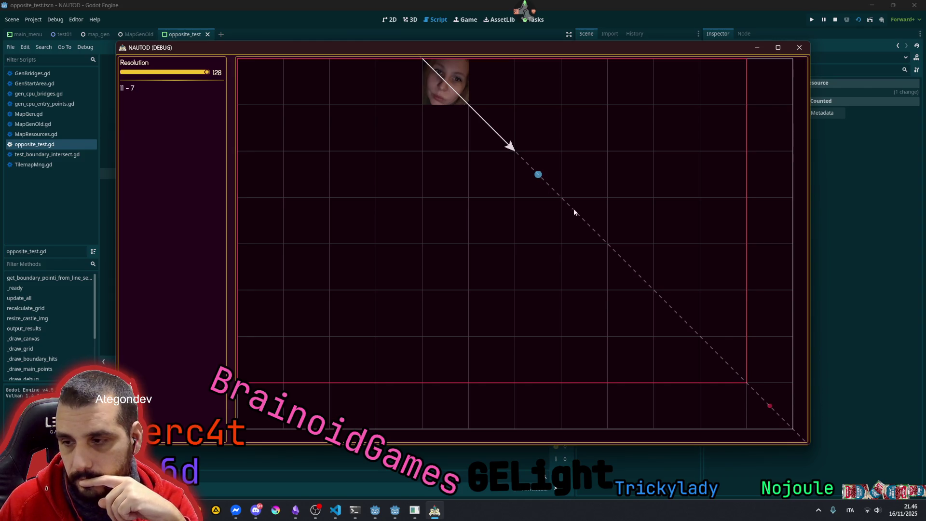
click(596, 232)
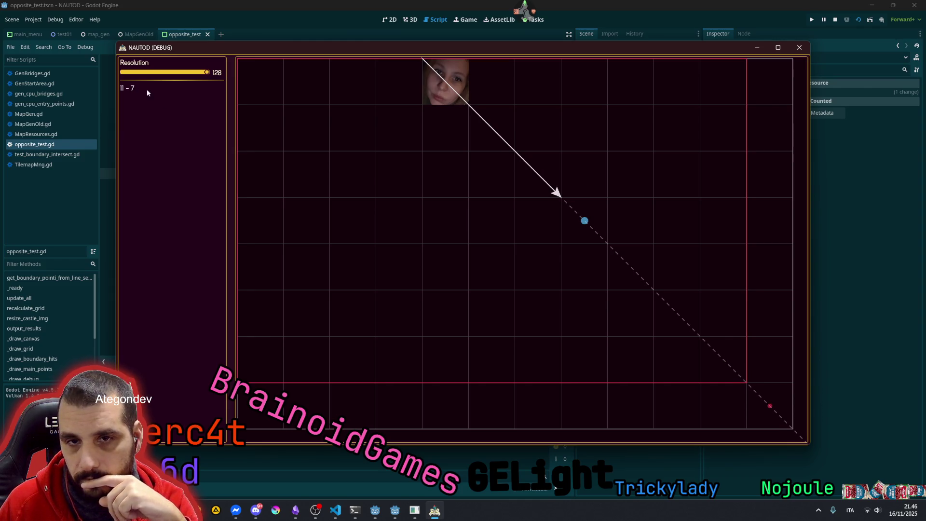
click(631, 271)
click(684, 332)
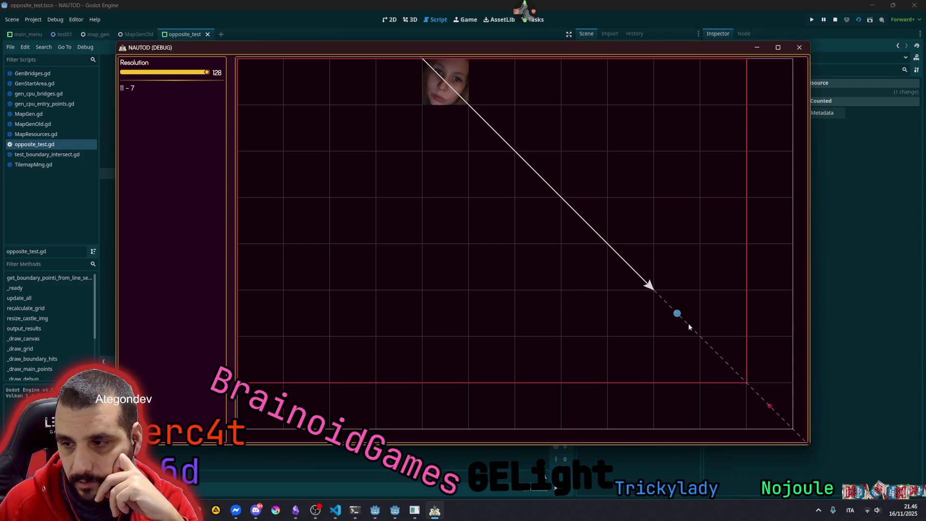
click(737, 363)
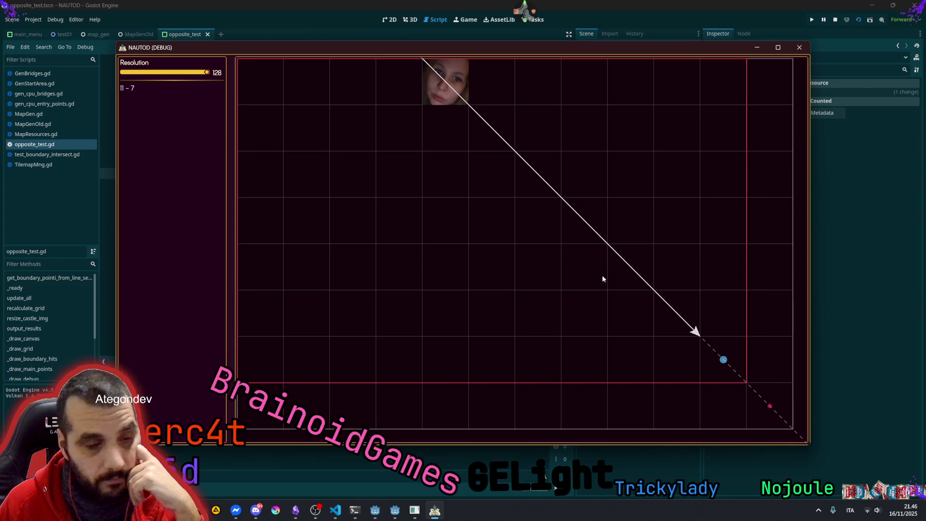
click(525, 11)
click(602, 69)
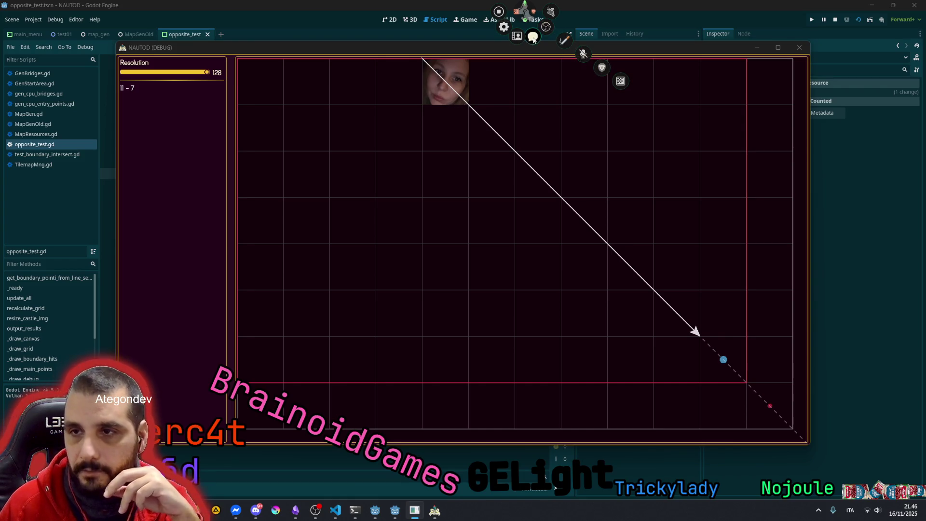
scroll(834, 245, up, 5)
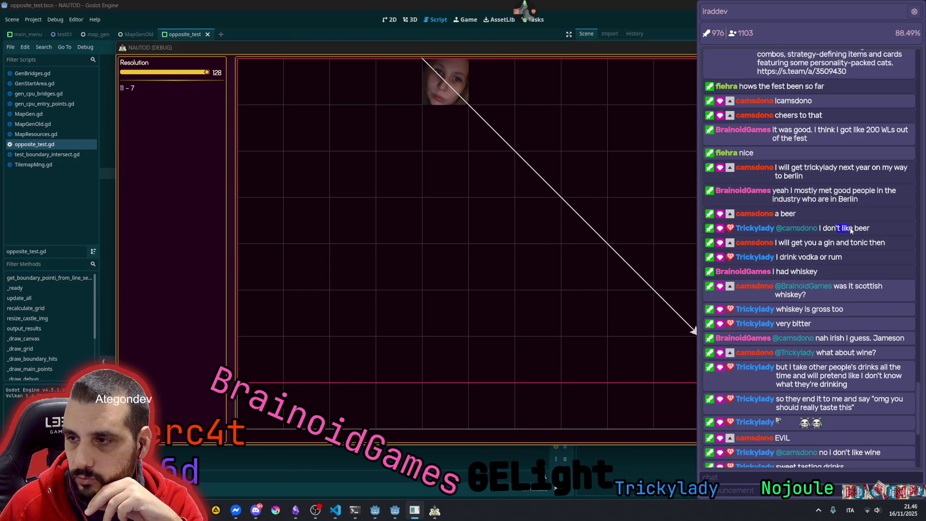
scroll(847, 227, down, 5)
scroll(844, 179, up, 2)
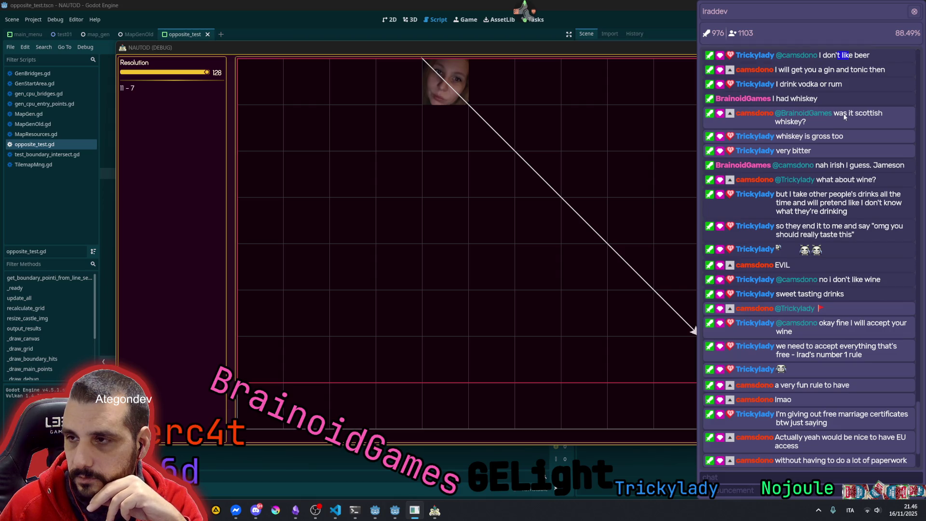
drag(798, 85, 842, 85)
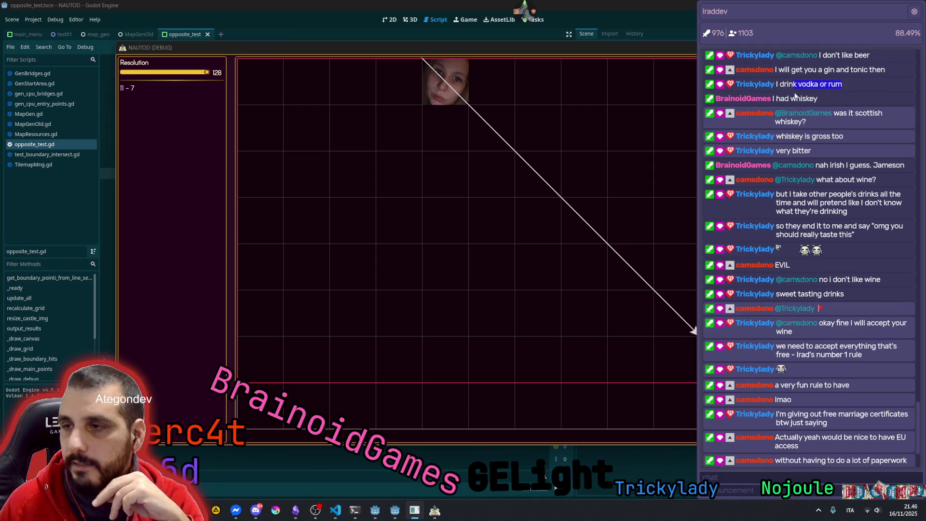
click(796, 102)
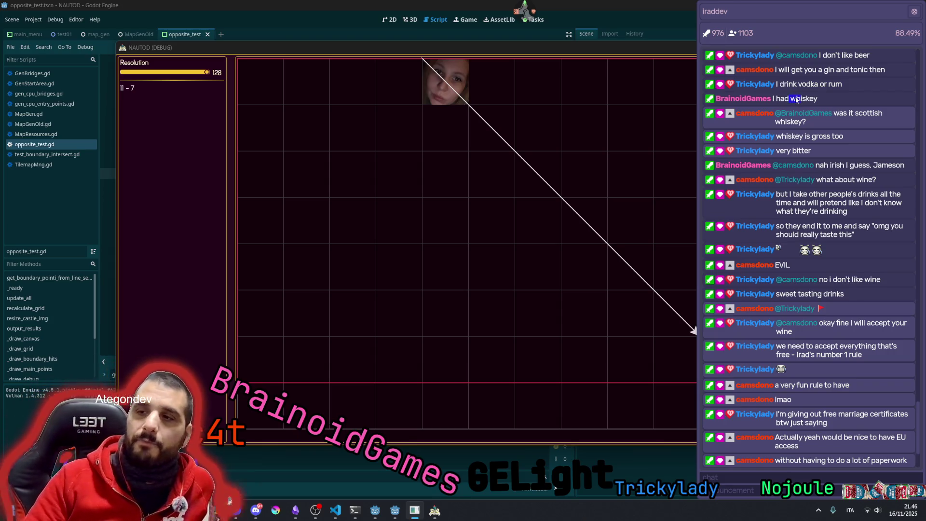
mouse_move(790, 100)
mouse_down()
mouse_move(818, 99)
mouse_move(792, 100)
mouse_move(844, 137)
mouse_up()
click(854, 114)
click(810, 138)
double_click(781, 138)
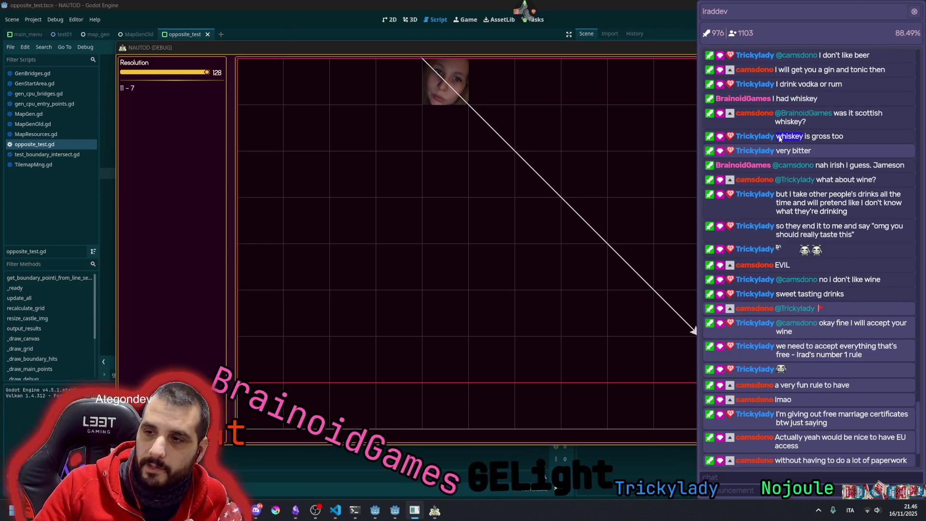
click(787, 138)
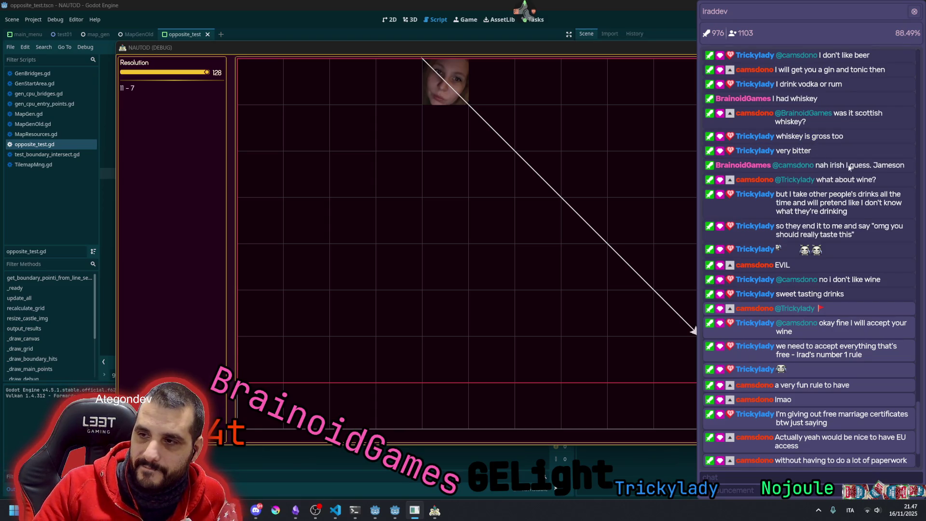
double_click(893, 165)
click(893, 165)
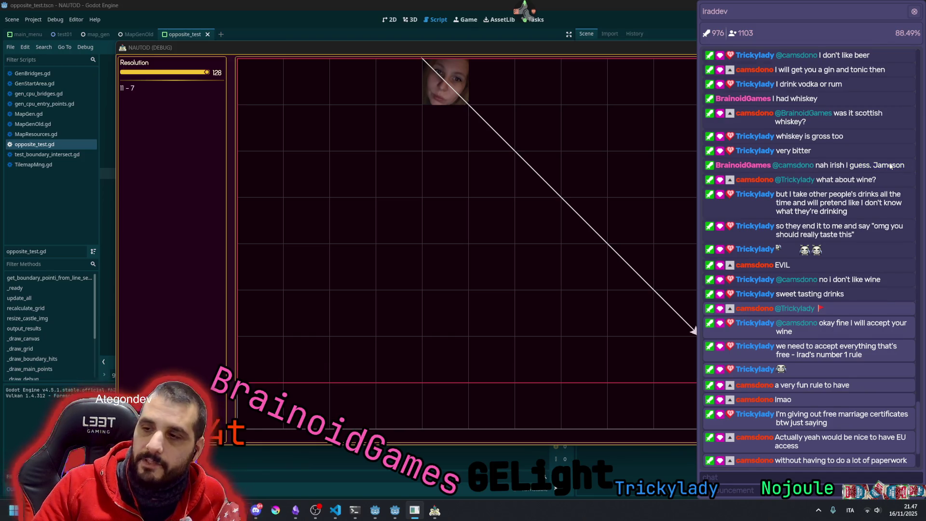
scroll(883, 151, up, 7)
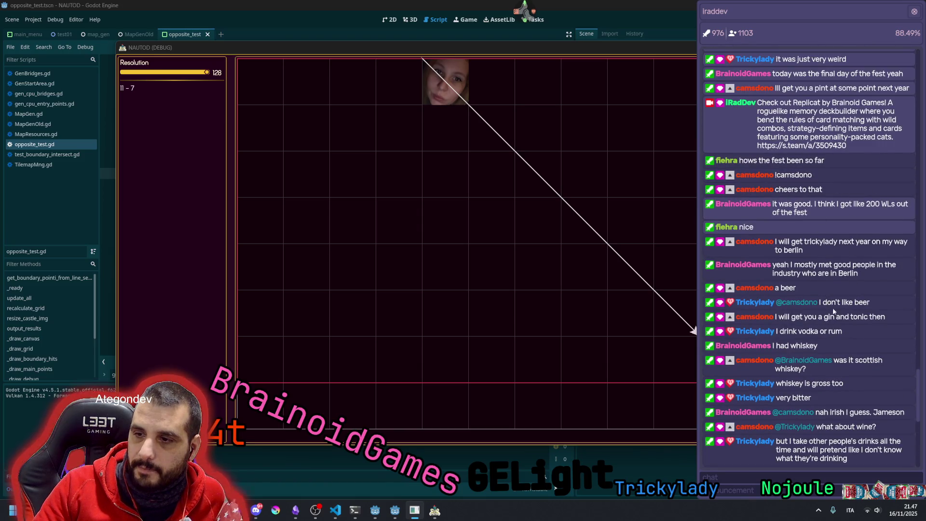
drag(843, 361, 857, 360)
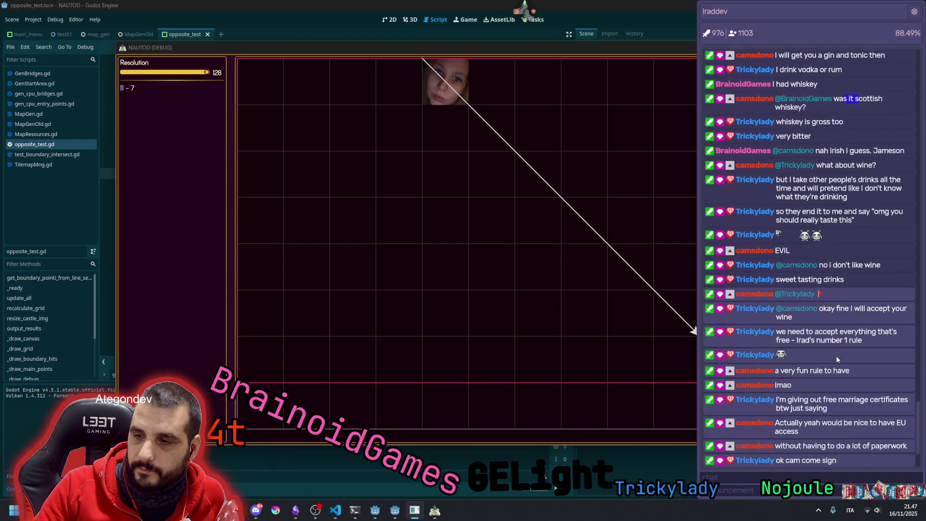
drag(807, 123, 830, 122)
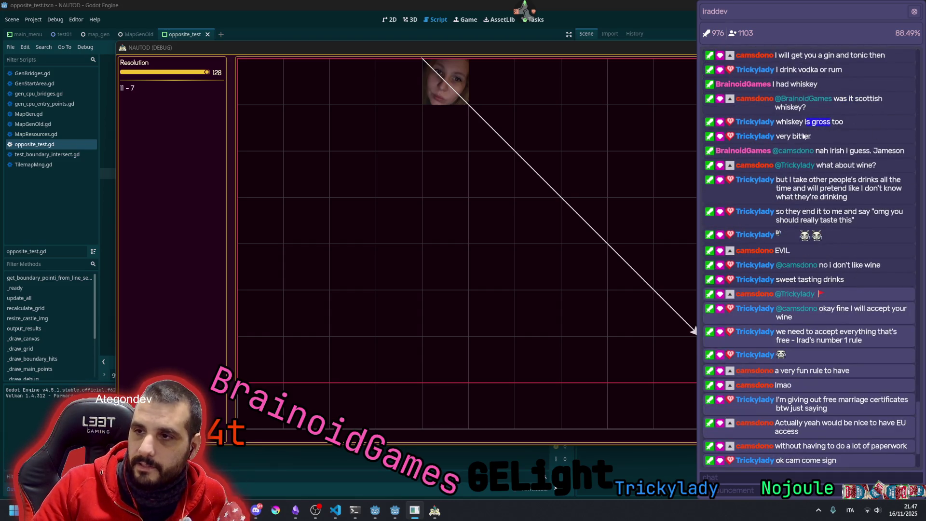
click(839, 170)
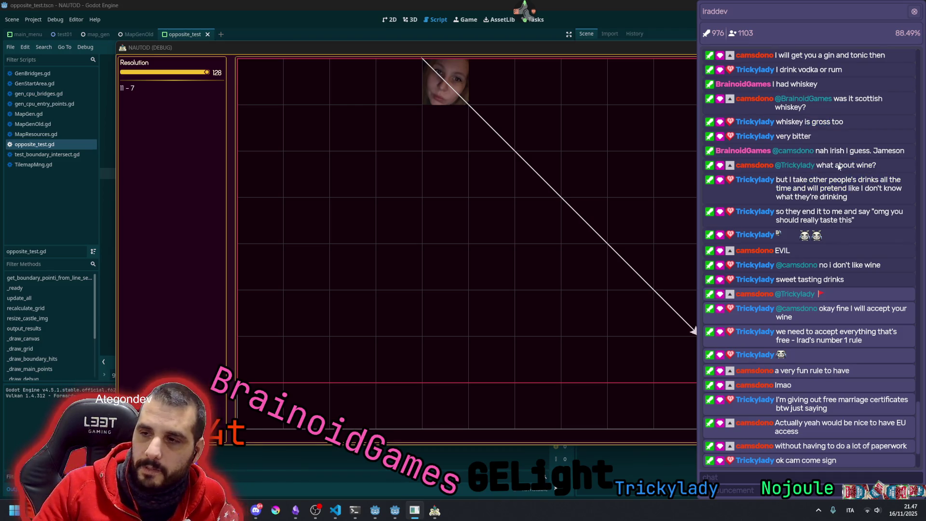
mouse_move(844, 60)
mouse_down()
mouse_move(871, 59)
mouse_move(806, 84)
mouse_move(865, 84)
mouse_move(844, 77)
mouse_move(814, 94)
mouse_move(859, 93)
mouse_up()
click(825, 75)
click(803, 102)
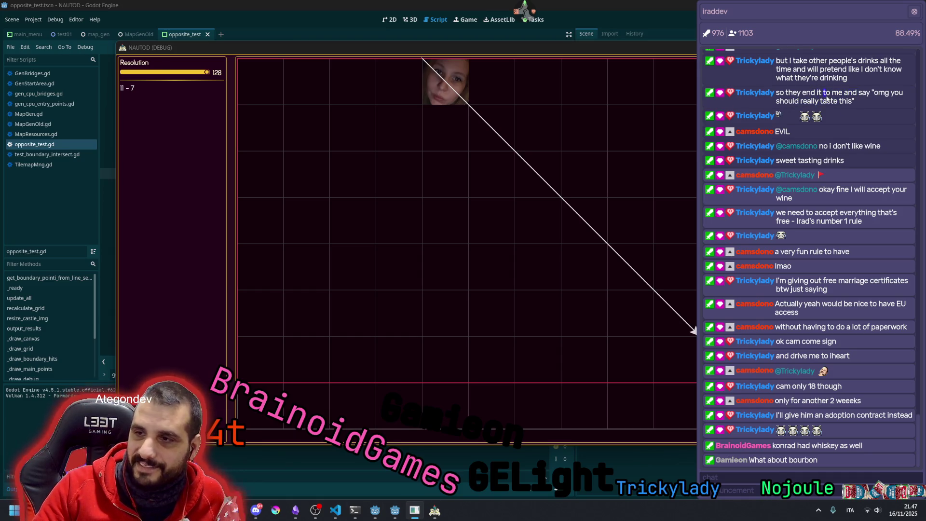
double_click(780, 132)
drag(840, 147, 882, 148)
click(801, 162)
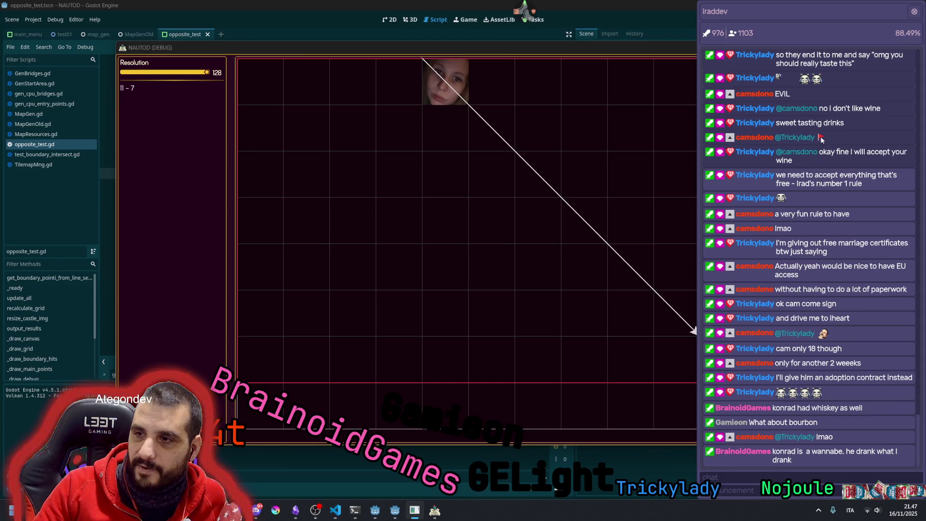
mouse_move(836, 153)
mouse_down()
mouse_move(900, 153)
mouse_move(844, 162)
mouse_move(854, 163)
mouse_up()
mouse_move(800, 177)
mouse_down()
mouse_move(891, 177)
mouse_move(796, 186)
mouse_move(829, 183)
mouse_up()
click(825, 184)
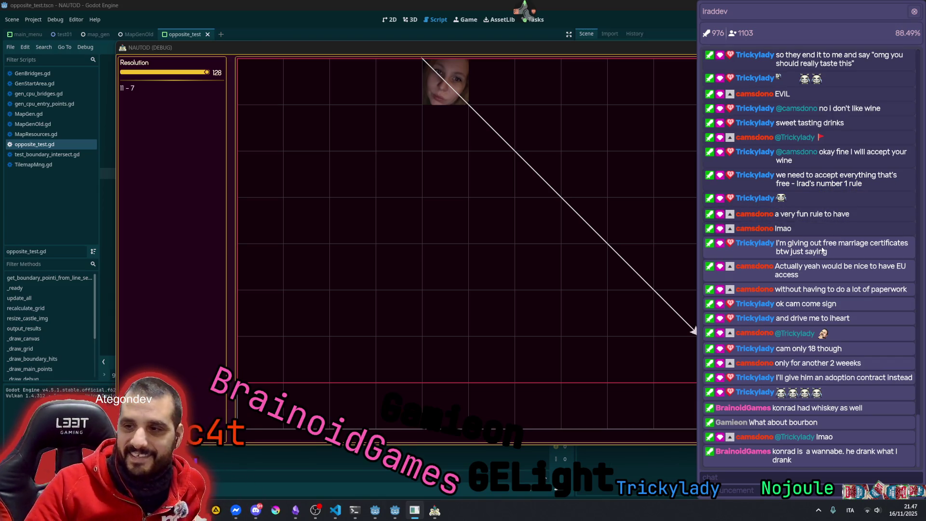
drag(842, 245, 879, 250)
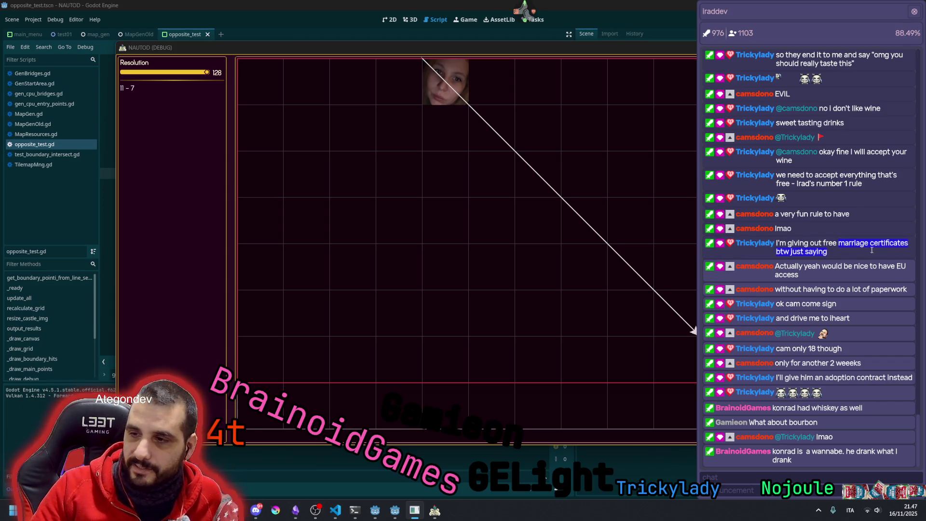
drag(804, 265, 911, 263)
mouse_move(792, 267)
mouse_down()
mouse_move(811, 274)
mouse_move(777, 266)
mouse_up()
click(792, 244)
click(900, 268)
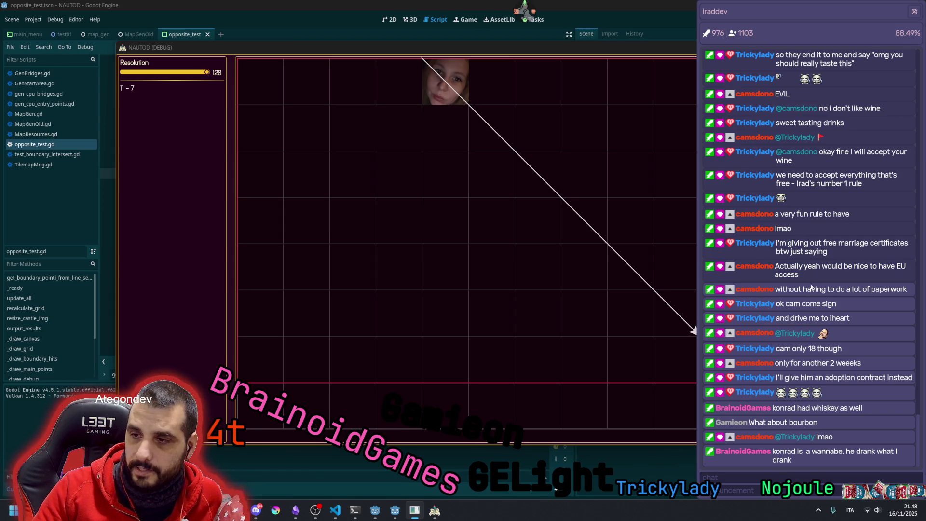
drag(799, 292, 859, 290)
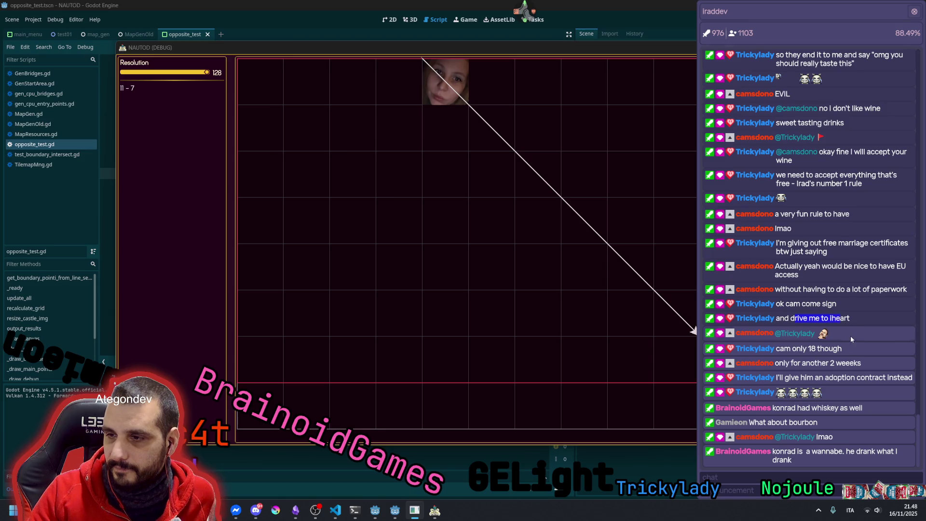
drag(792, 349, 858, 348)
drag(794, 363, 859, 369)
drag(785, 377, 912, 381)
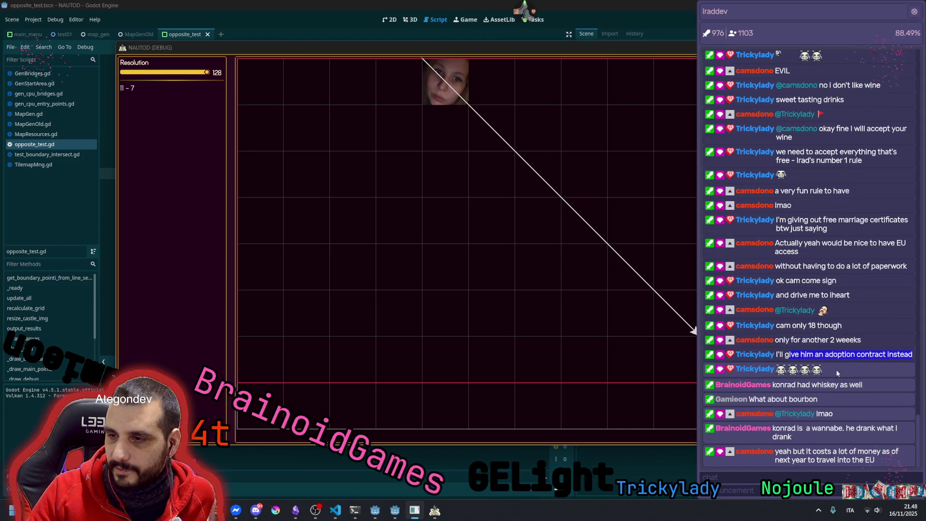
click(843, 369)
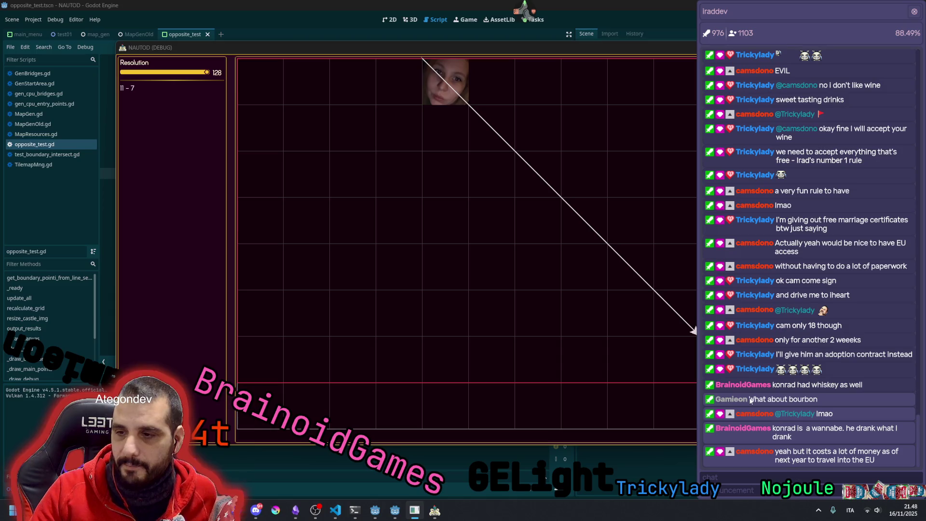
drag(750, 399, 842, 403)
double_click(804, 403)
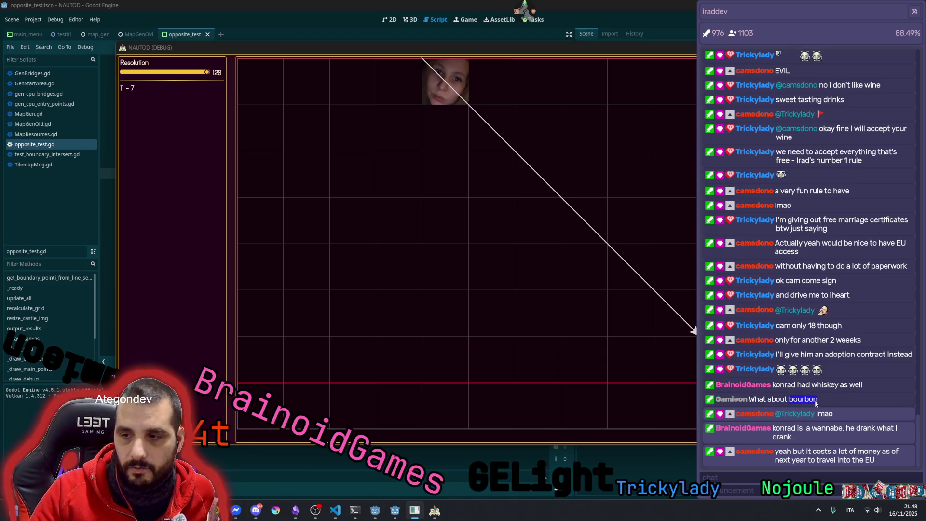
click(833, 413)
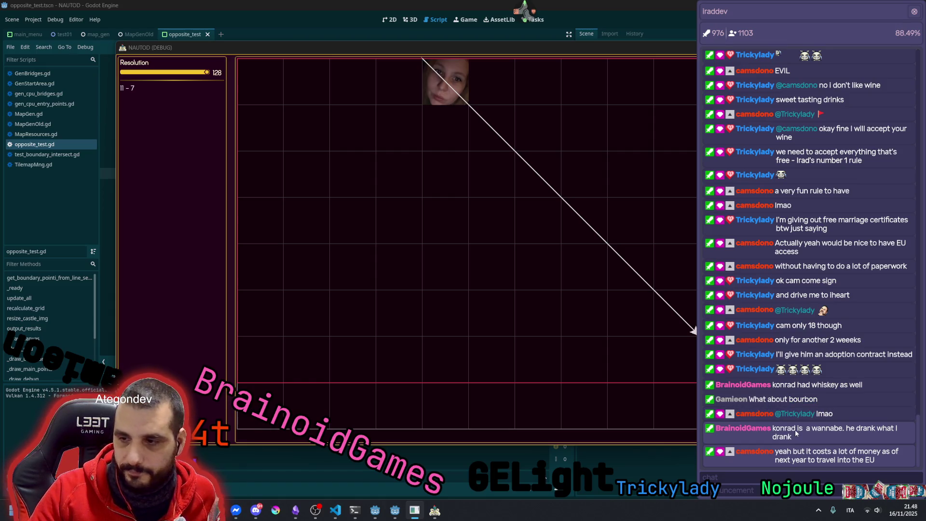
drag(810, 431, 856, 431)
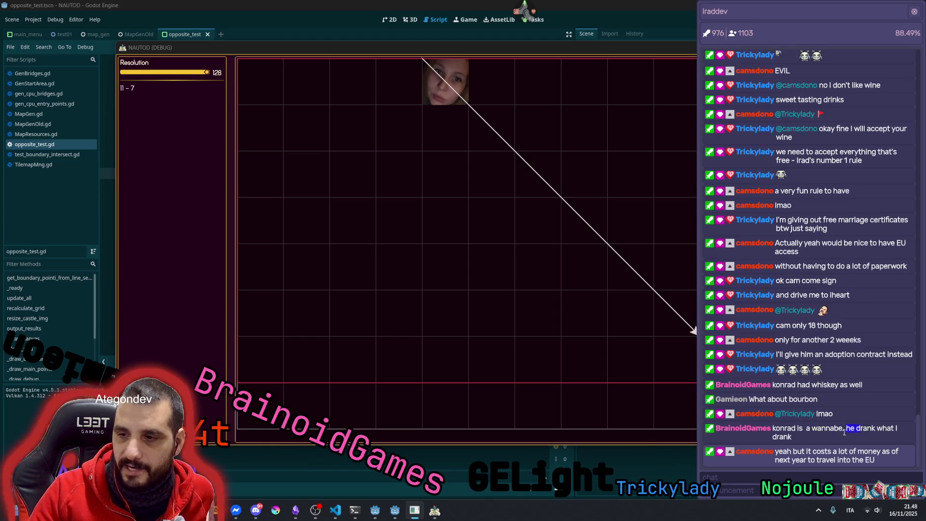
click(820, 433)
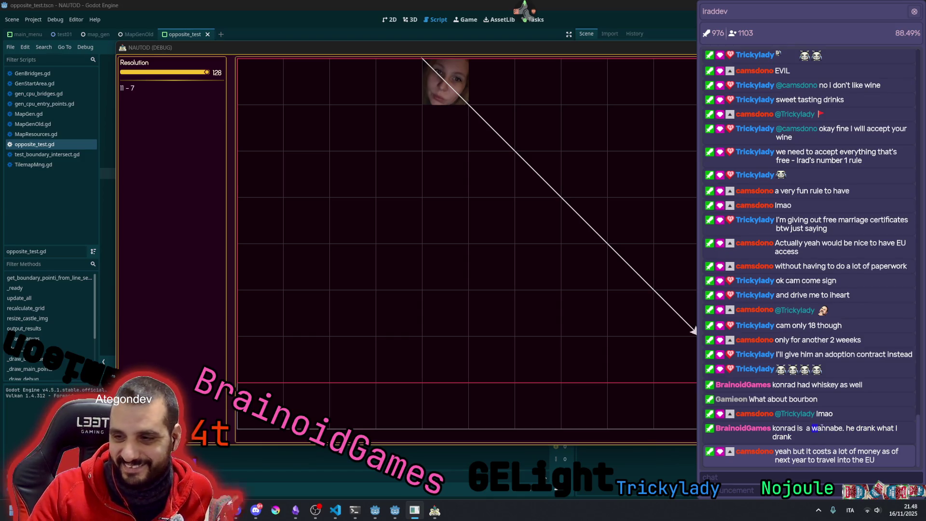
drag(845, 429, 884, 436)
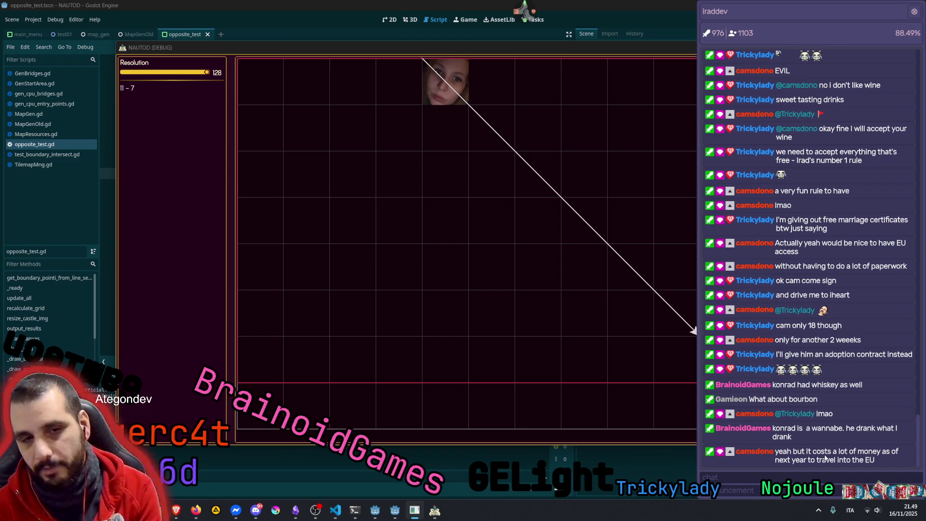
mouse_move(815, 453)
mouse_down()
mouse_move(867, 452)
mouse_move(819, 460)
mouse_move(849, 460)
mouse_up()
click(834, 458)
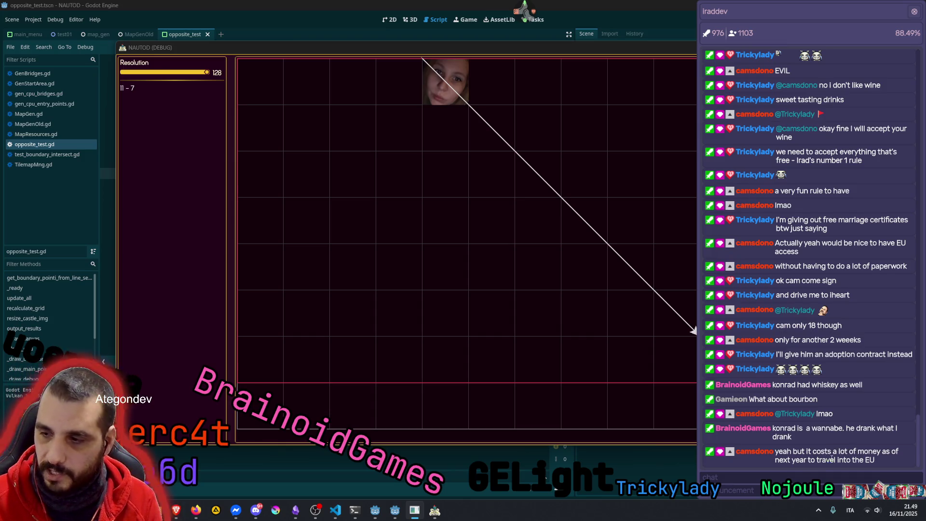
mouse_move(807, 437)
mouse_down()
mouse_move(888, 444)
mouse_move(778, 436)
mouse_move(875, 445)
mouse_up()
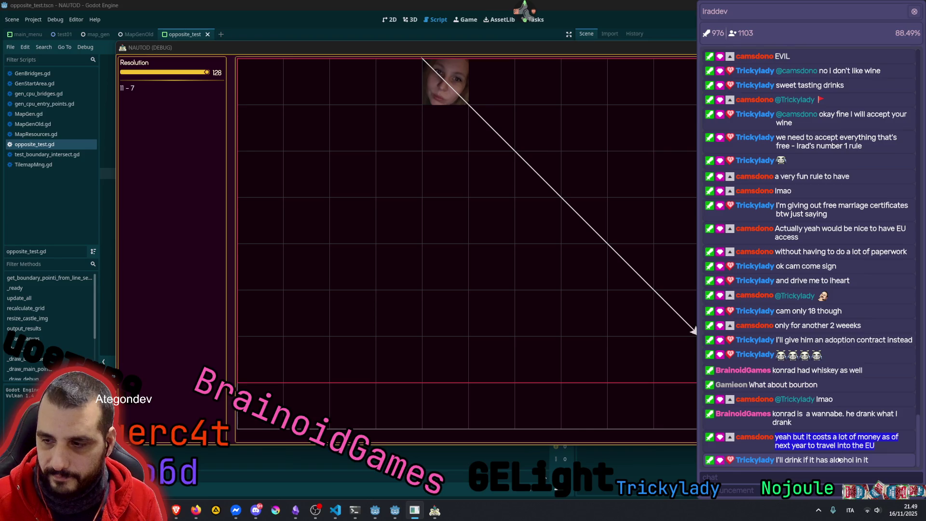
click(827, 461)
drag(814, 461, 860, 462)
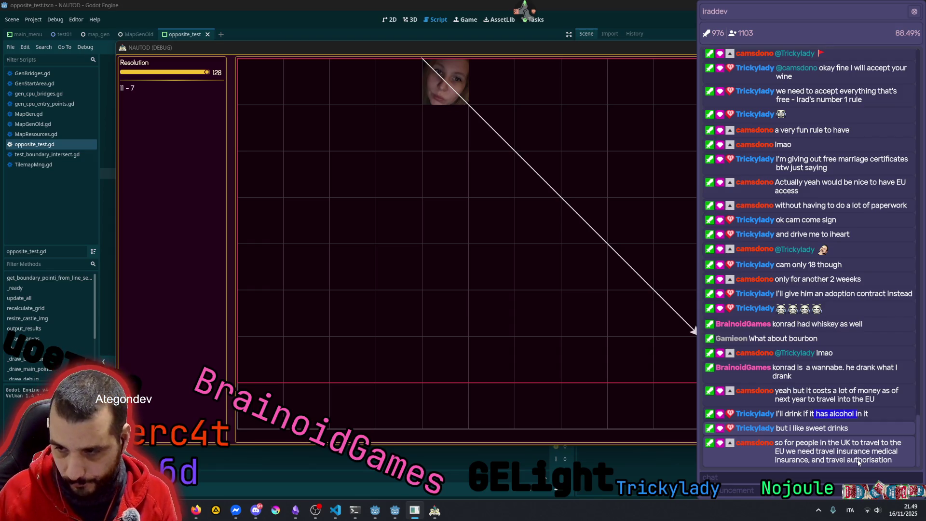
click(815, 433)
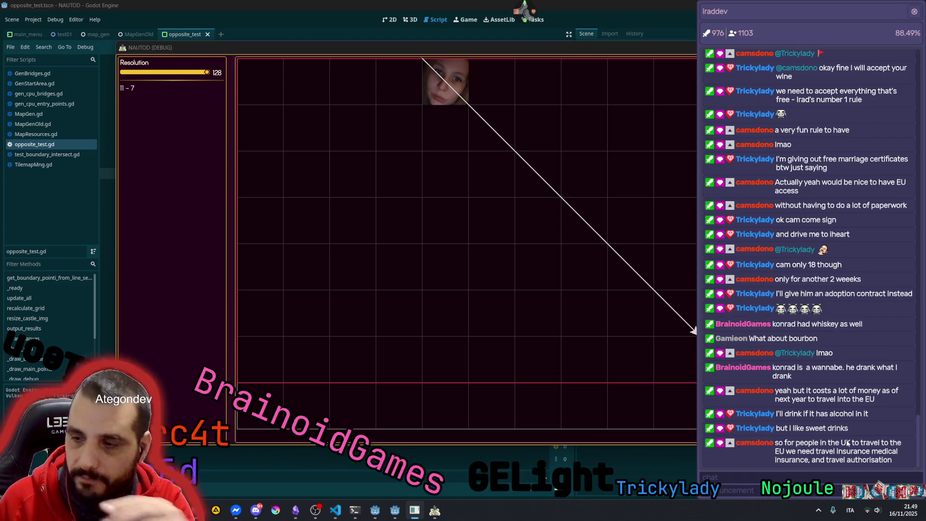
mouse_move(786, 451)
mouse_down()
mouse_move(896, 453)
mouse_move(853, 460)
mouse_move(869, 458)
mouse_up()
click(876, 458)
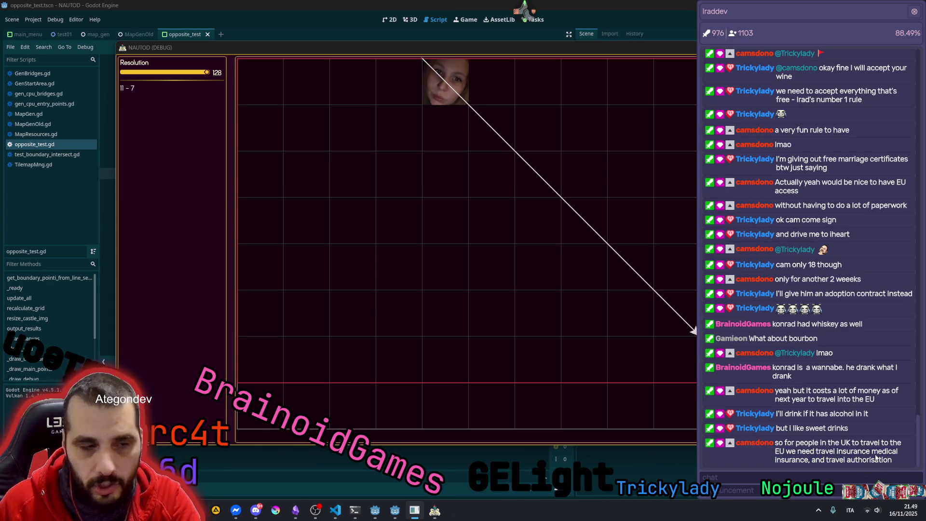
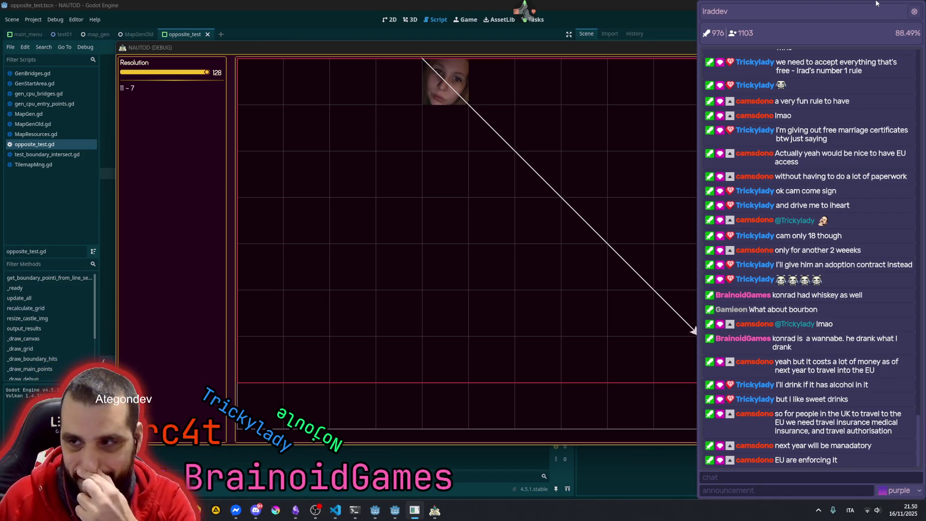
Hide the chat overlay and drag the target and start markers to new grid positions
click(915, 12)
mouse_move(508, 182)
mouse_down()
mouse_move(500, 224)
mouse_move(591, 256)
mouse_move(630, 311)
mouse_move(692, 305)
mouse_move(651, 329)
mouse_move(673, 323)
mouse_up()
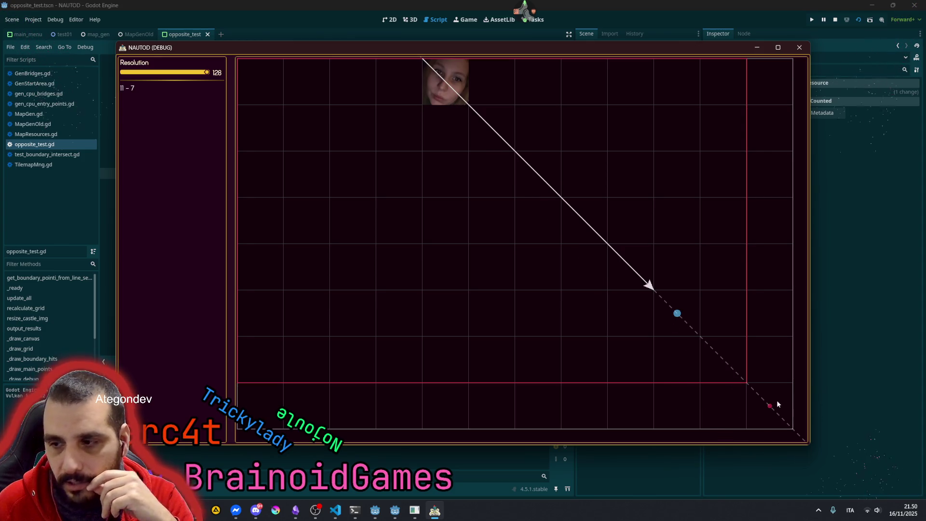
mouse_move(522, 186)
mouse_down()
mouse_move(511, 273)
mouse_move(583, 312)
mouse_up()
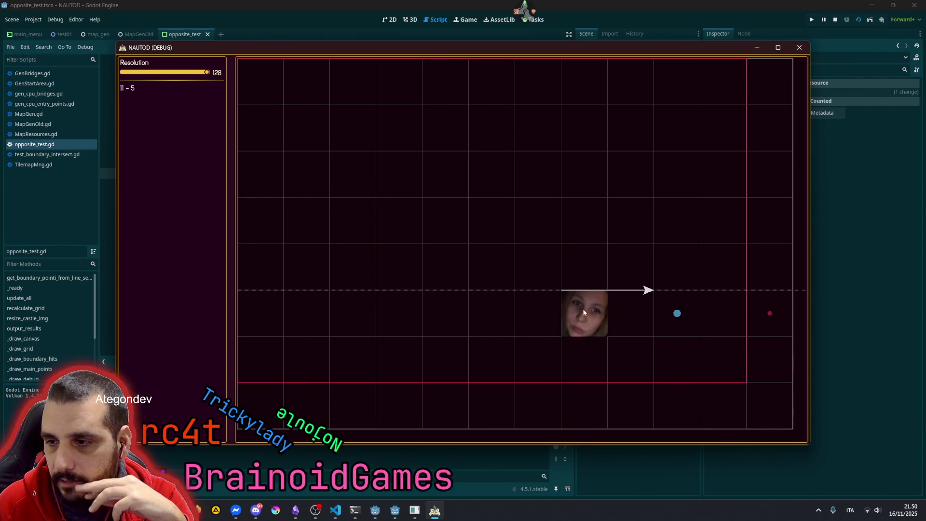
drag(736, 311, 706, 176)
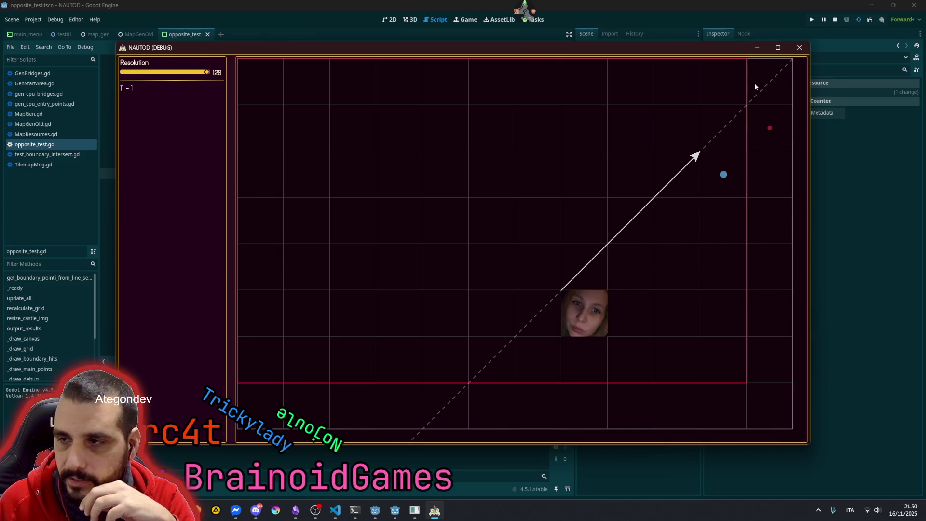
mouse_move(768, 139)
mouse_down()
mouse_move(708, 117)
mouse_move(685, 87)
mouse_move(343, 123)
mouse_move(281, 81)
mouse_move(264, 121)
mouse_move(246, 295)
mouse_move(250, 355)
mouse_move(405, 356)
mouse_move(326, 361)
mouse_move(282, 390)
mouse_up()
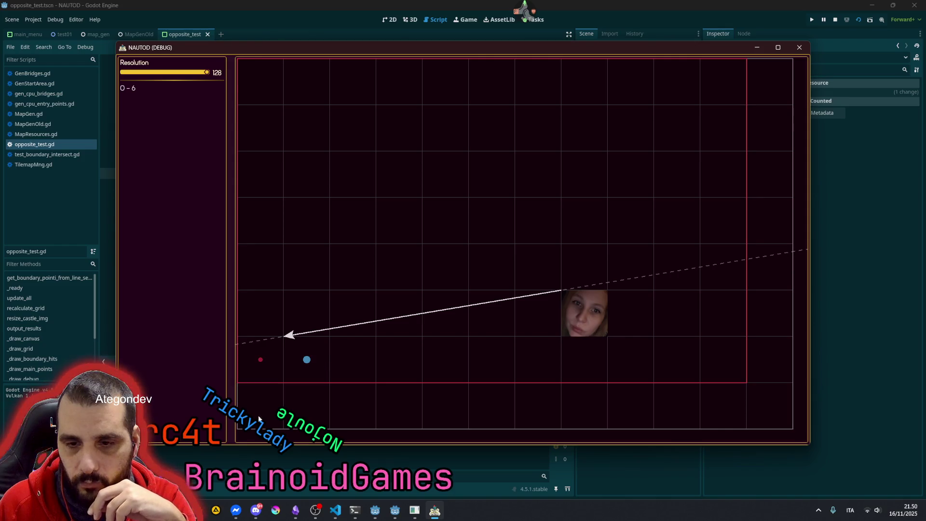
Test more target positions along the bottom row and shift the start marker, then close the run
click(180, 465)
mouse_move(327, 378)
mouse_down()
mouse_move(320, 404)
mouse_move(432, 340)
mouse_move(444, 267)
mouse_move(374, 180)
mouse_up()
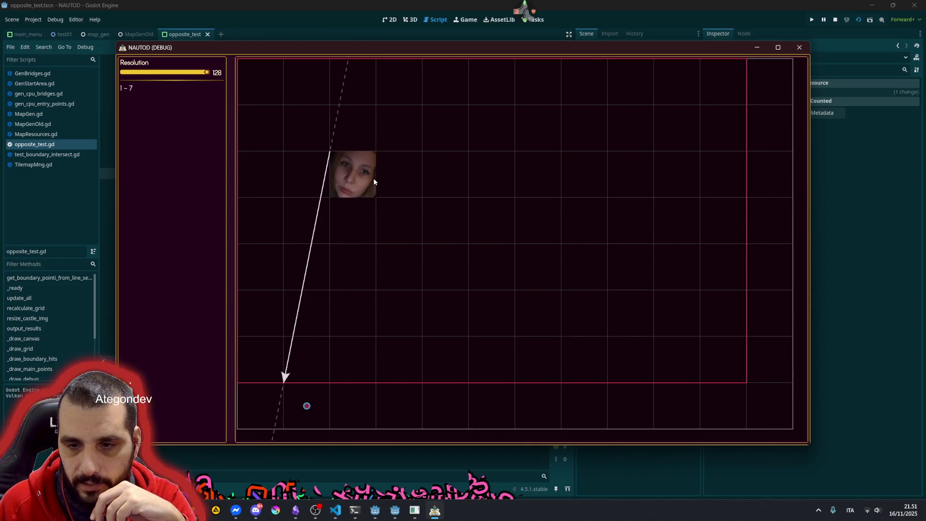
mouse_move(321, 390)
mouse_down()
mouse_move(378, 407)
mouse_move(538, 403)
mouse_move(595, 369)
mouse_move(591, 223)
mouse_move(470, 117)
mouse_move(410, 105)
mouse_move(555, 169)
mouse_move(656, 176)
mouse_move(668, 151)
mouse_move(649, 134)
mouse_move(597, 133)
mouse_up()
mouse_move(385, 173)
mouse_down()
mouse_move(414, 301)
mouse_move(398, 279)
mouse_move(392, 238)
mouse_up()
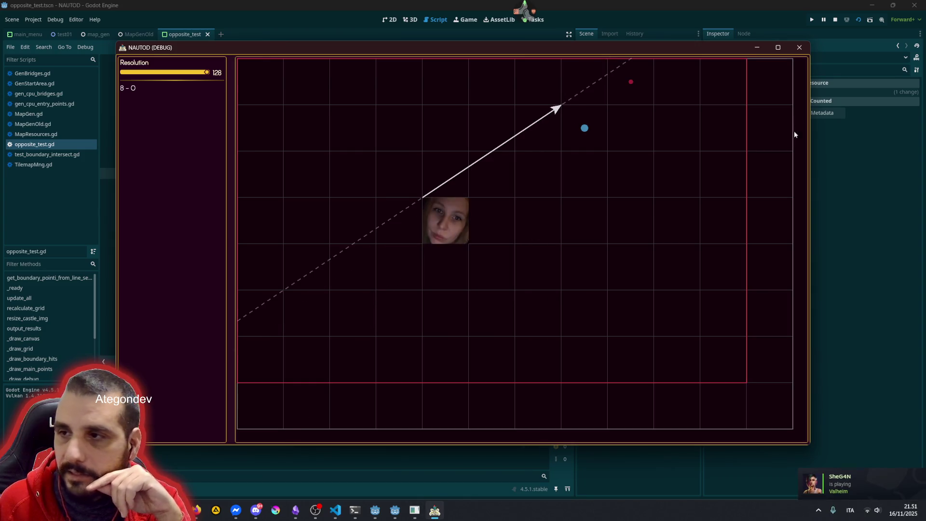
click(798, 50)
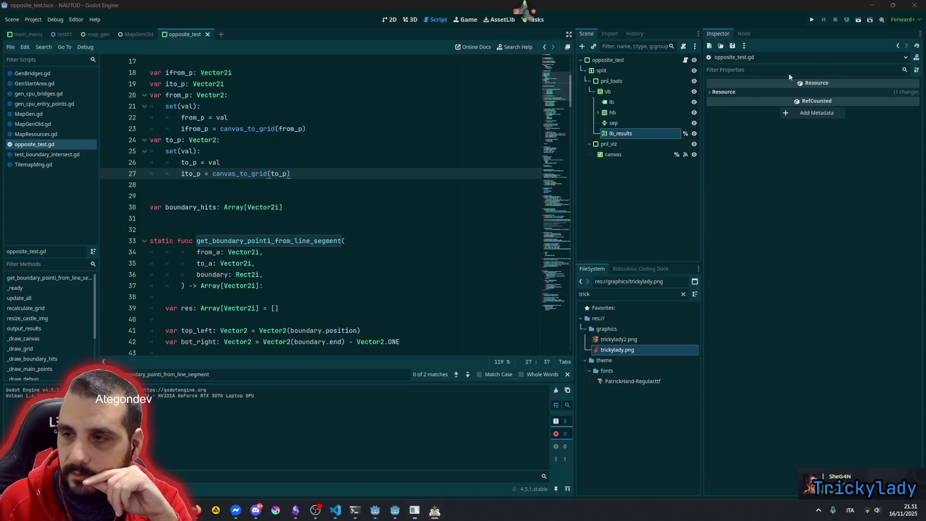
Assign trickylady2.png as the Castle Tex and rerun the scene with F6
click(639, 339)
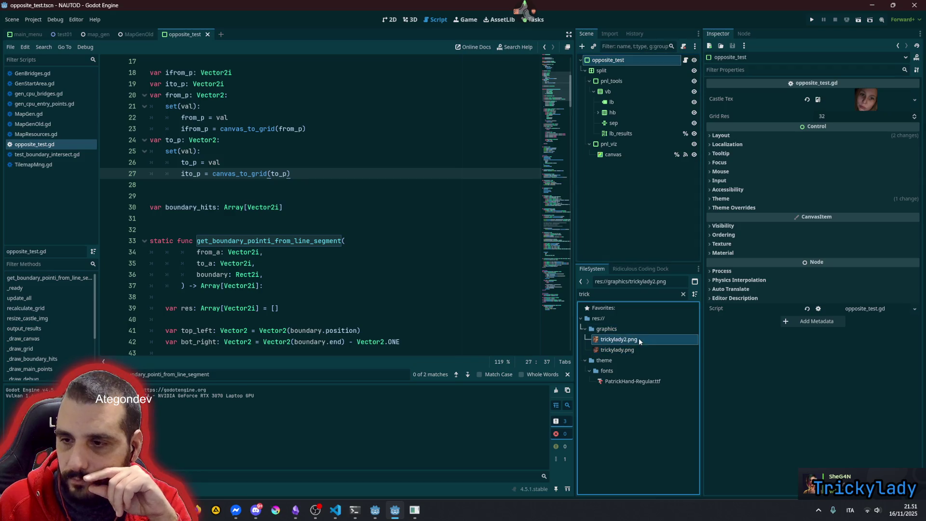
drag(635, 340, 866, 99)
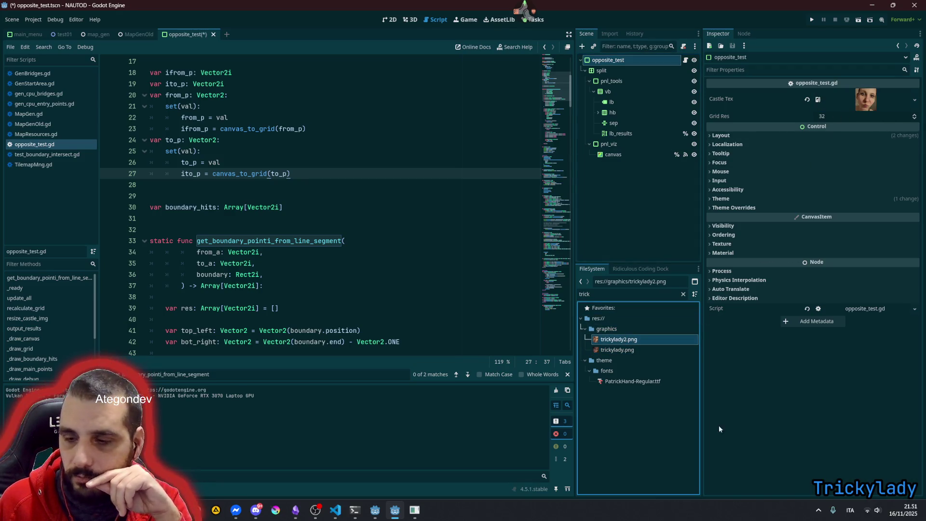
click(399, 209)
key(F6)
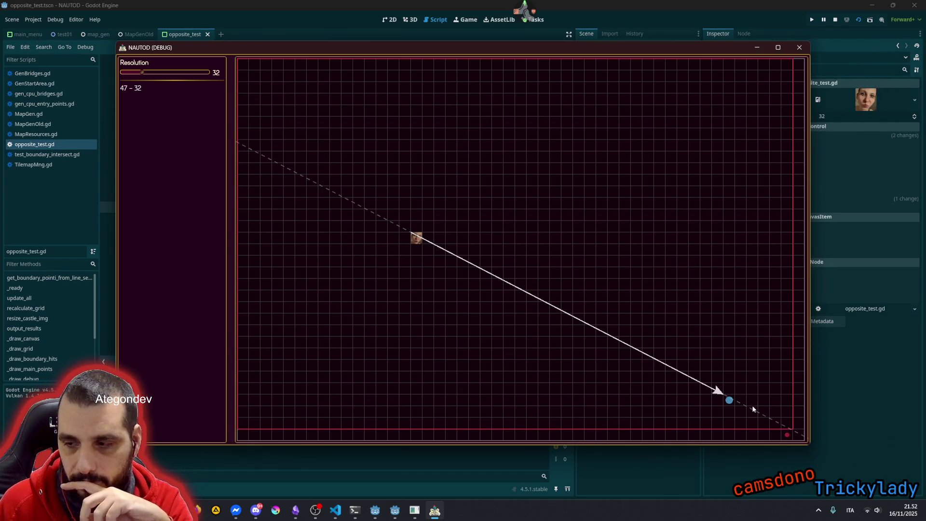
Move the start marker and place the target point lower in the grid at resolution 32
mouse_move(496, 275)
mouse_down()
mouse_move(430, 150)
mouse_move(332, 124)
mouse_move(734, 126)
mouse_move(728, 145)
mouse_up()
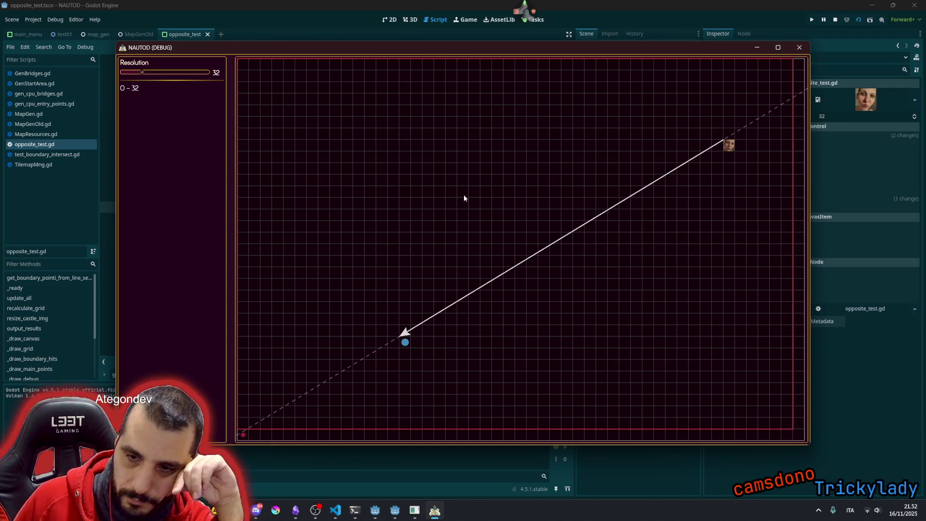
mouse_move(493, 238)
mouse_down()
mouse_move(409, 334)
mouse_move(439, 309)
mouse_move(456, 316)
mouse_move(504, 259)
mouse_move(507, 298)
mouse_up()
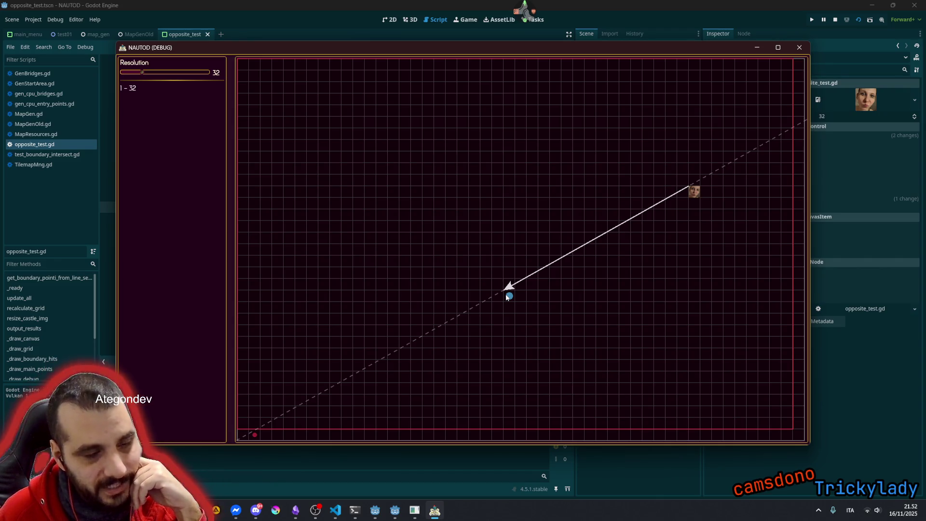
click(195, 510)
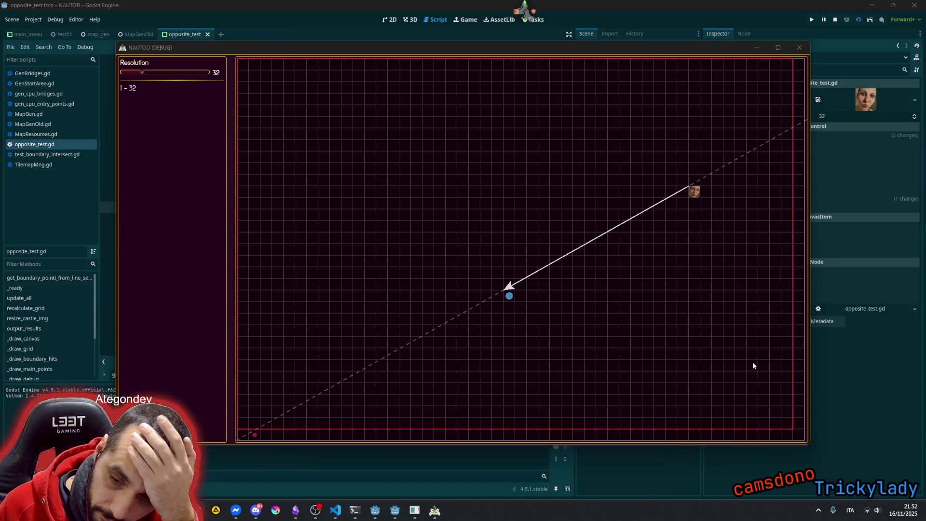
click(695, 252)
click(523, 258)
Set the start marker at the upper right and the target point in the lower left
right_click(376, 205)
right_click(689, 142)
click(519, 382)
click(419, 340)
click(371, 319)
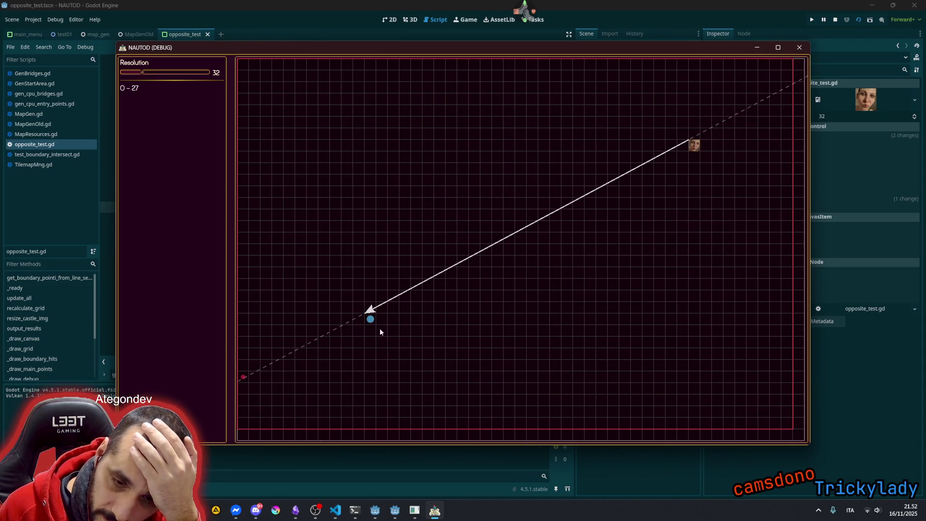
click(394, 343)
Step the start marker cell by cell inward along the diagonal
right_click(666, 141)
right_click(643, 164)
right_click(662, 137)
right_click(595, 178)
right_click(583, 198)
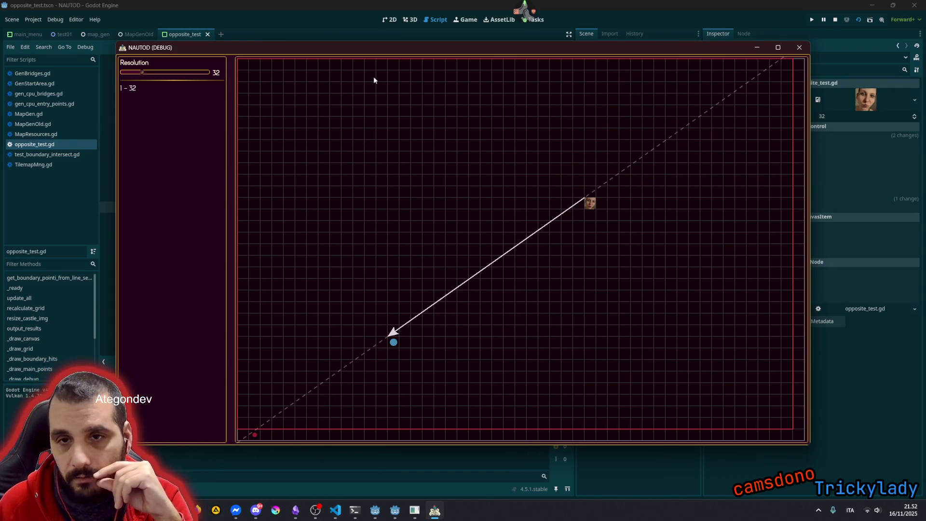
Raise the grid resolution to 104 and re-place the start at upper right, target near lower middle
drag(170, 73, 191, 72)
right_click(629, 153)
click(395, 326)
click(441, 310)
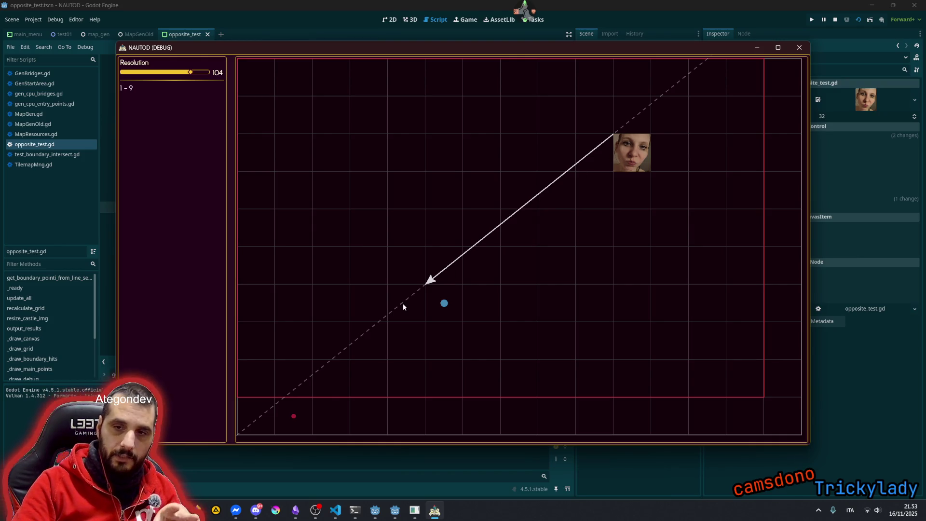
Move the target point up the diagonal so the readout shows 0 - 9
click(481, 259)
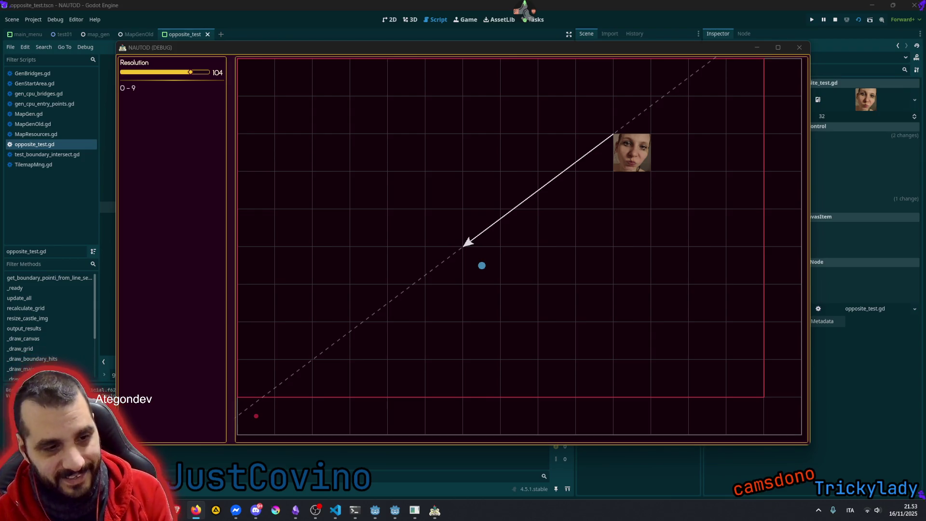
Refocus the test window, then open the Twitch user database from the stream tool's quick actions
click(554, 193)
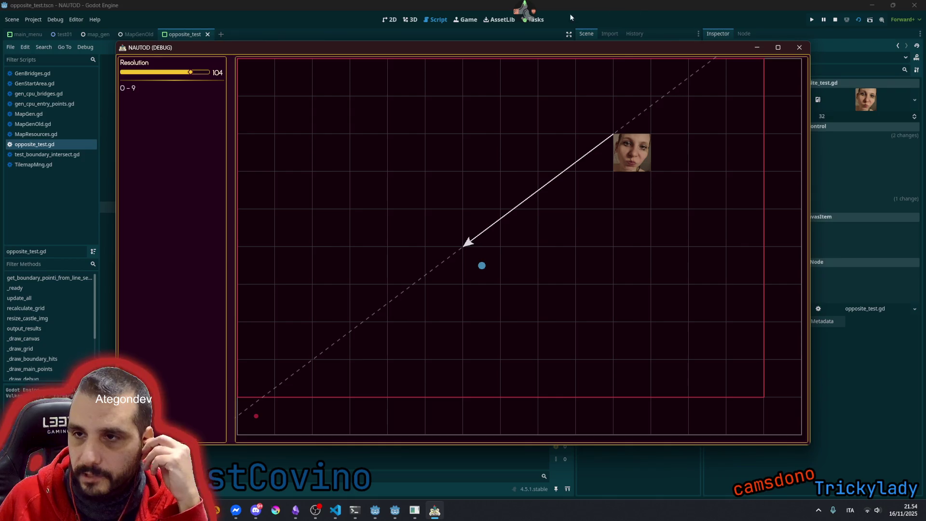
click(525, 12)
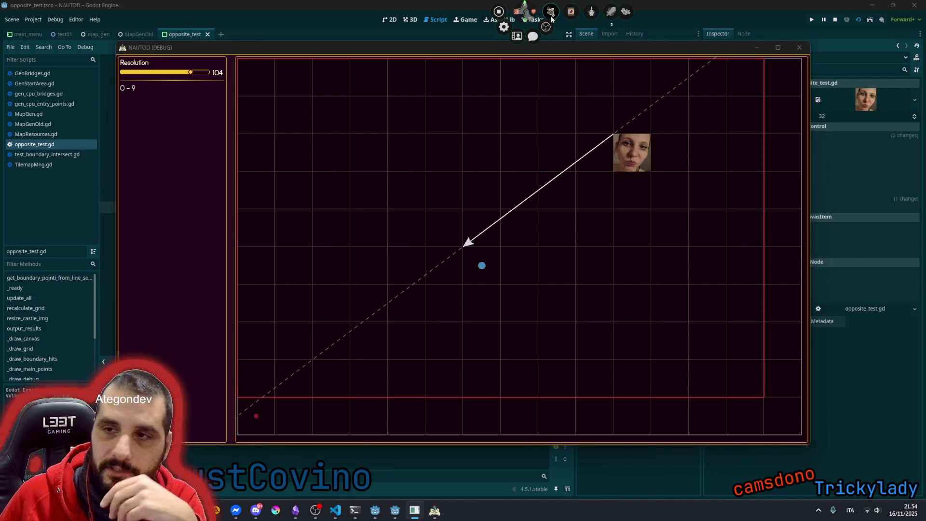
click(516, 39)
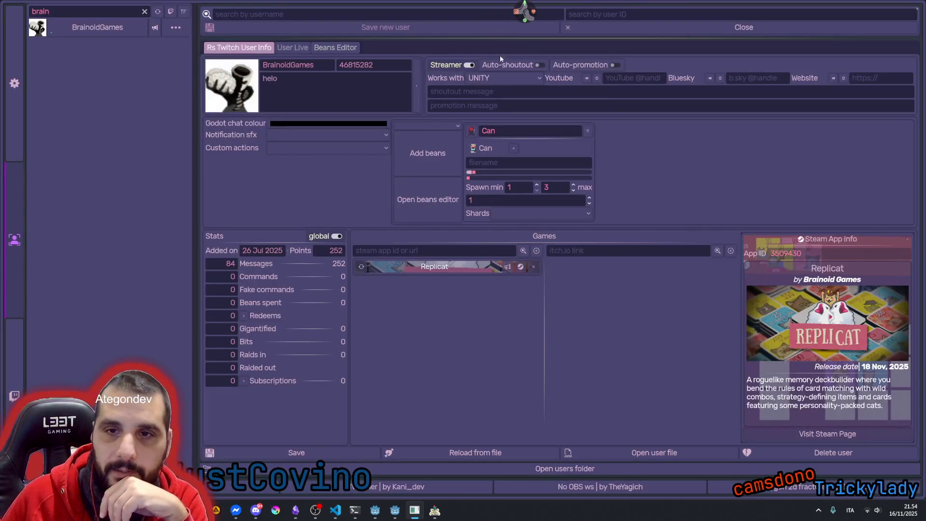
Clear the user filter, list only the six live users, and play the top user's stream
click(83, 11)
key(BackSpace)
key(BackSpace)
key(BackSpace)
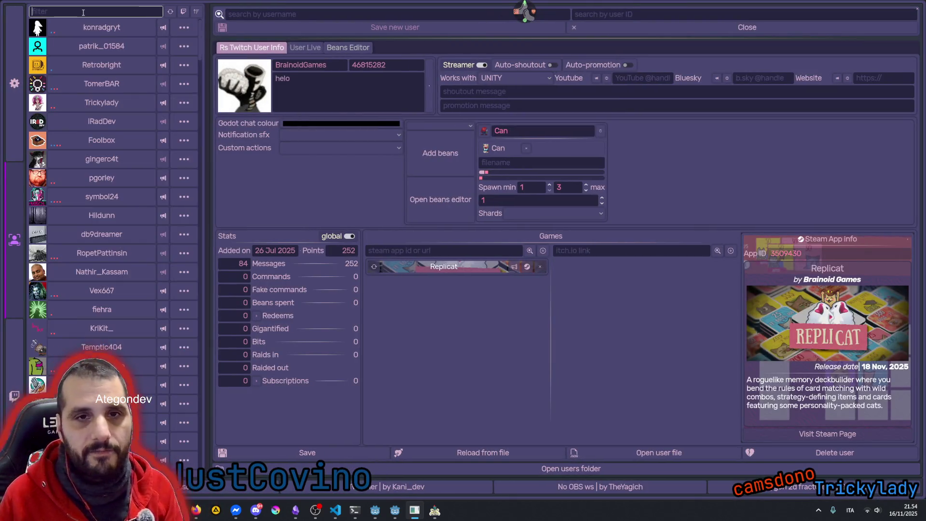
click(186, 14)
click(186, 14)
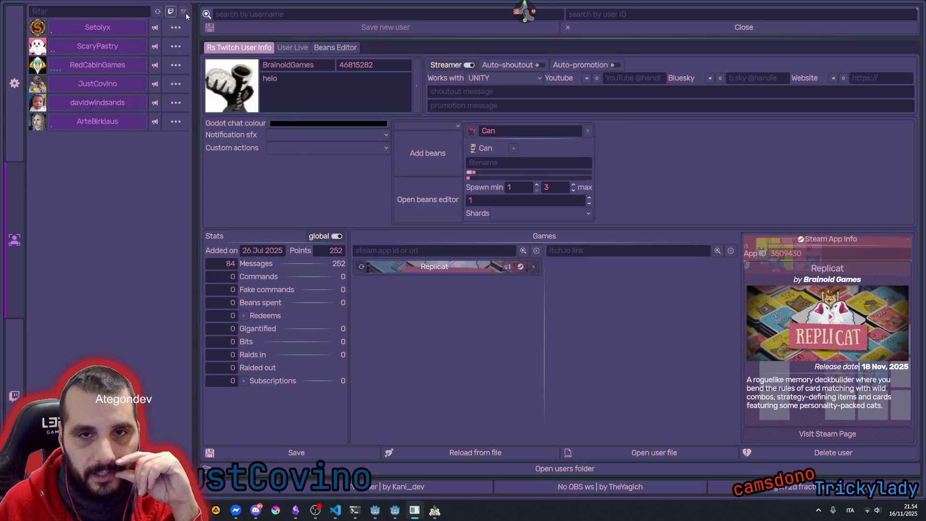
click(158, 12)
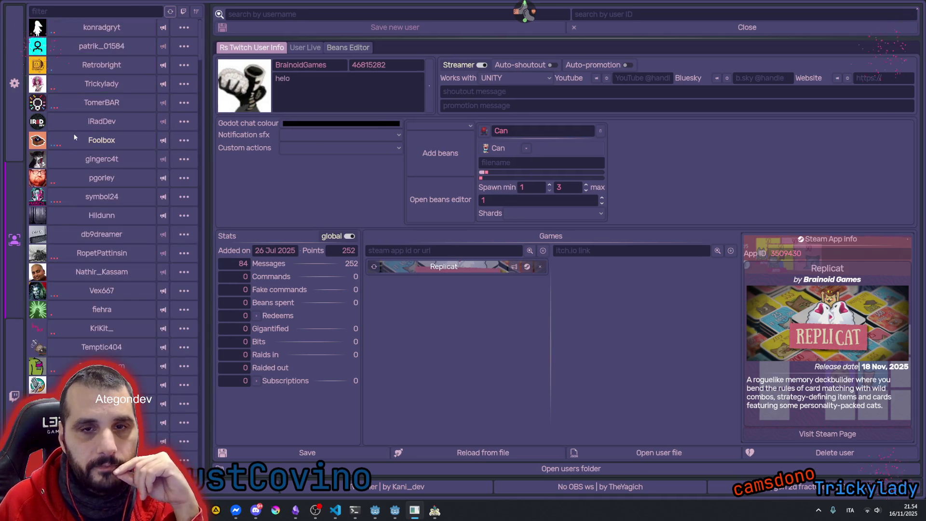
click(184, 14)
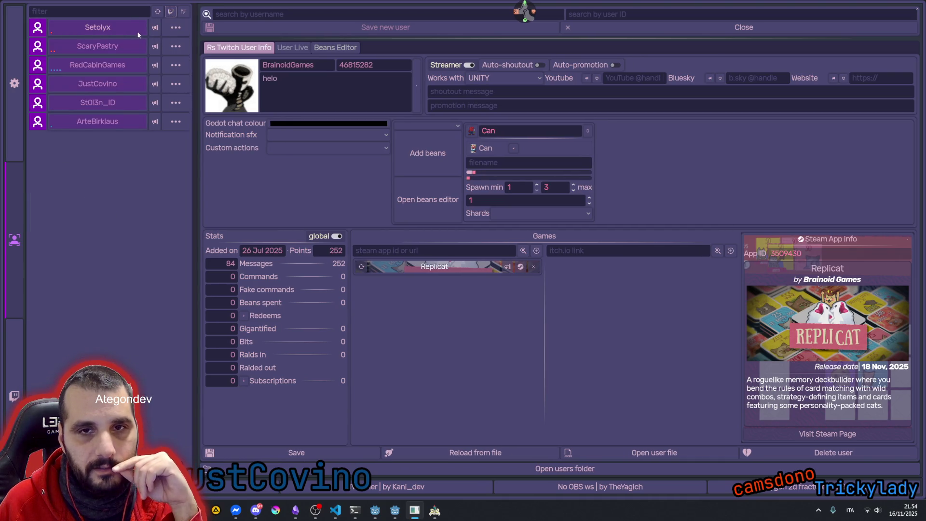
click(79, 28)
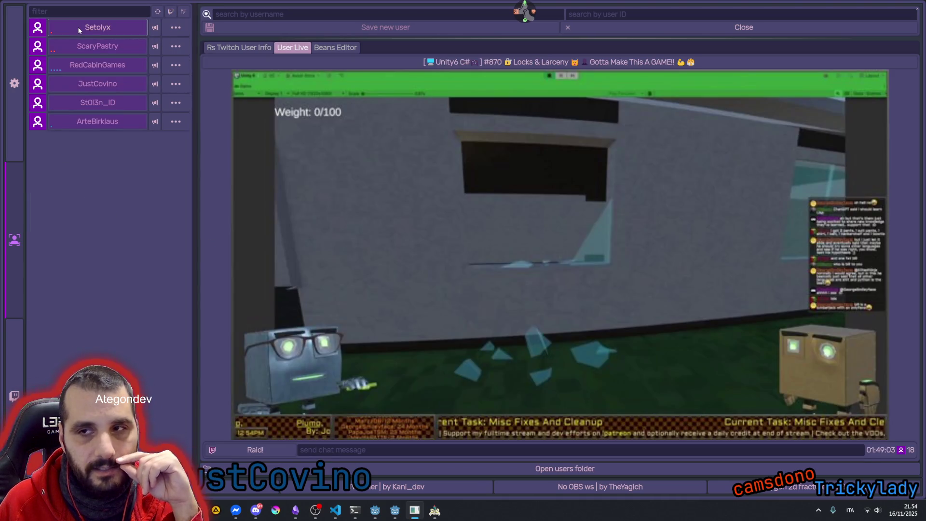
Preview the second and third live streams, return to Callisto, and re-apply the live filter
click(103, 48)
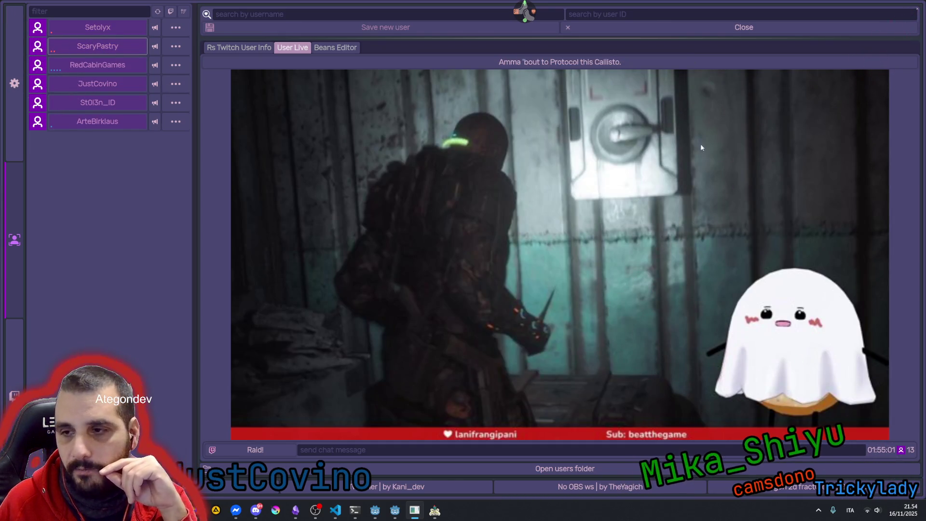
click(95, 68)
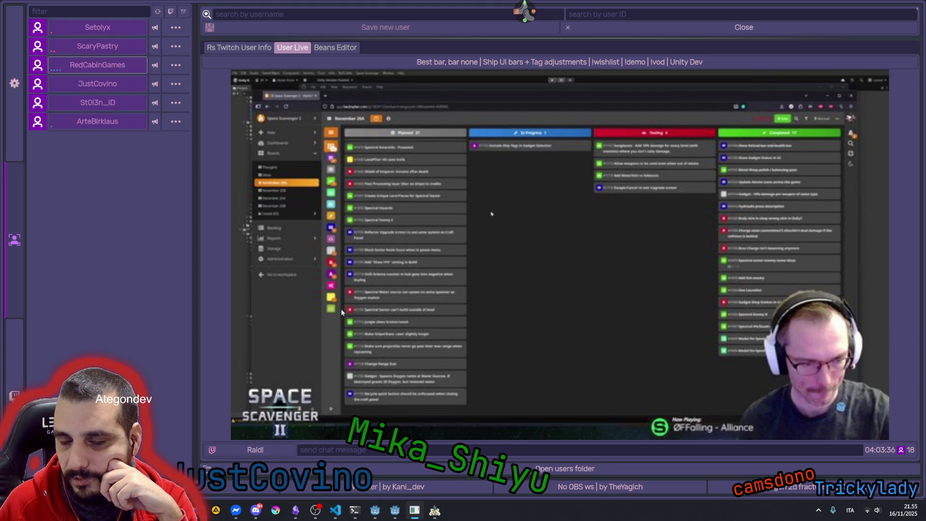
click(101, 46)
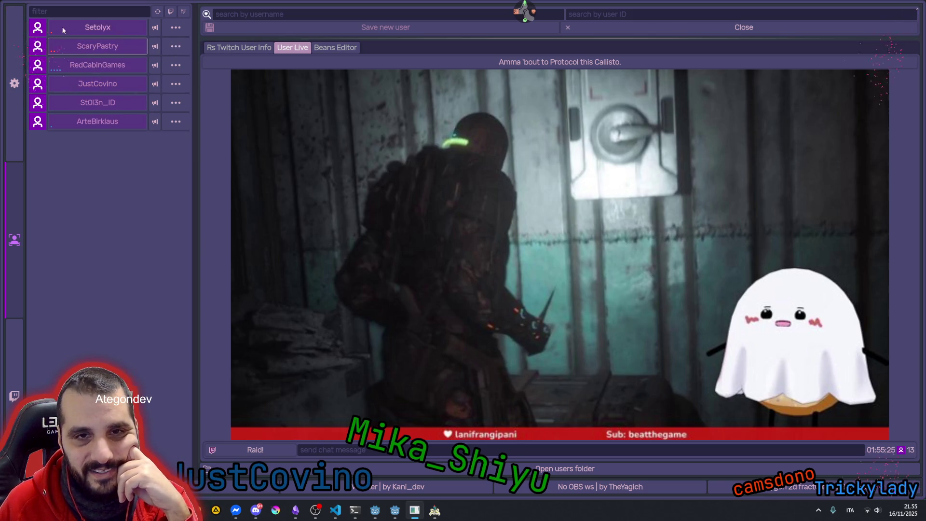
click(123, 9)
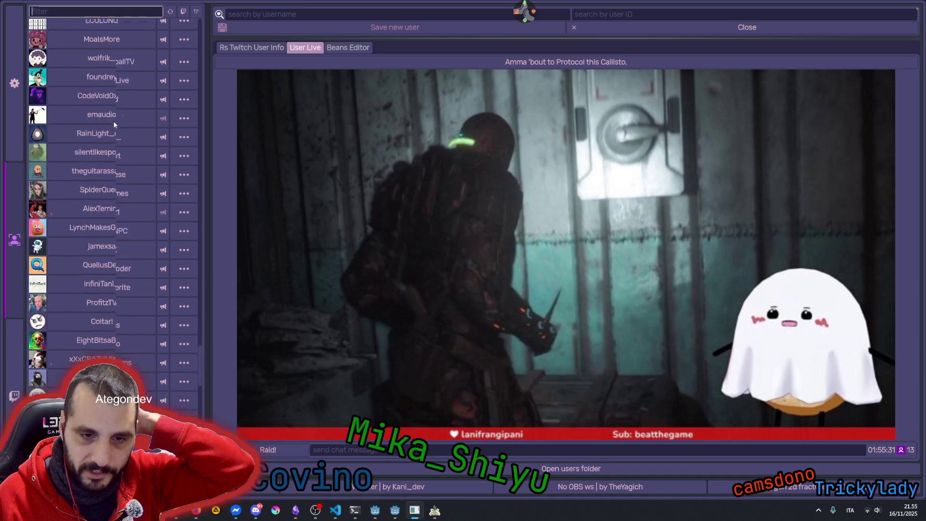
click(183, 11)
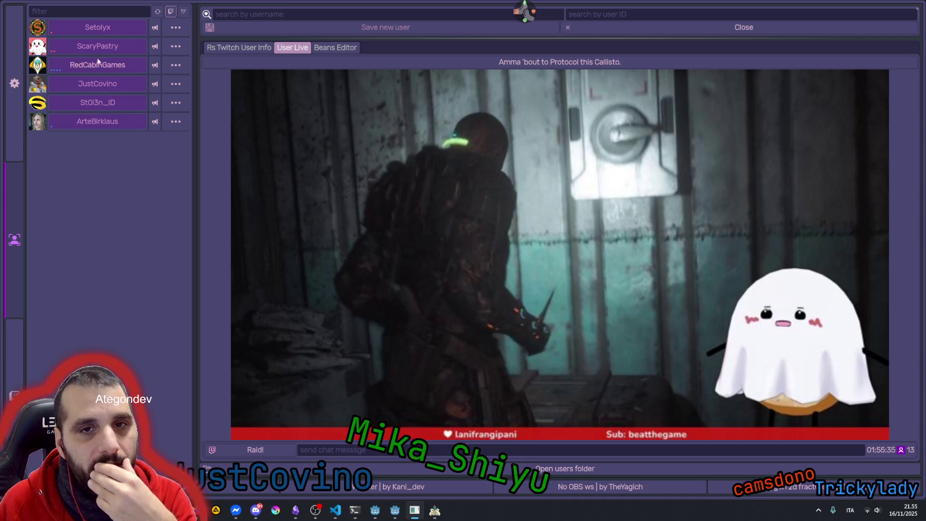
Preview the fourth through last live streams, end on Callisto, and switch back to Godot
click(92, 83)
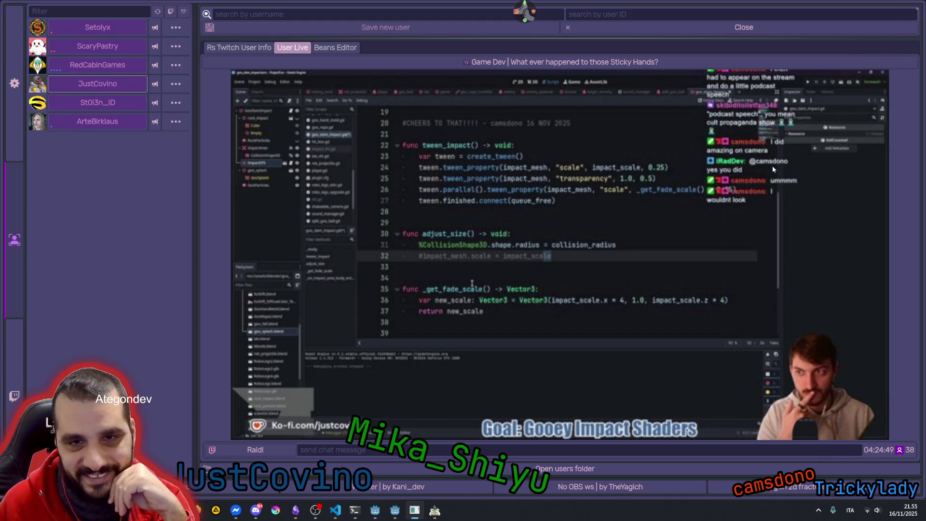
click(113, 106)
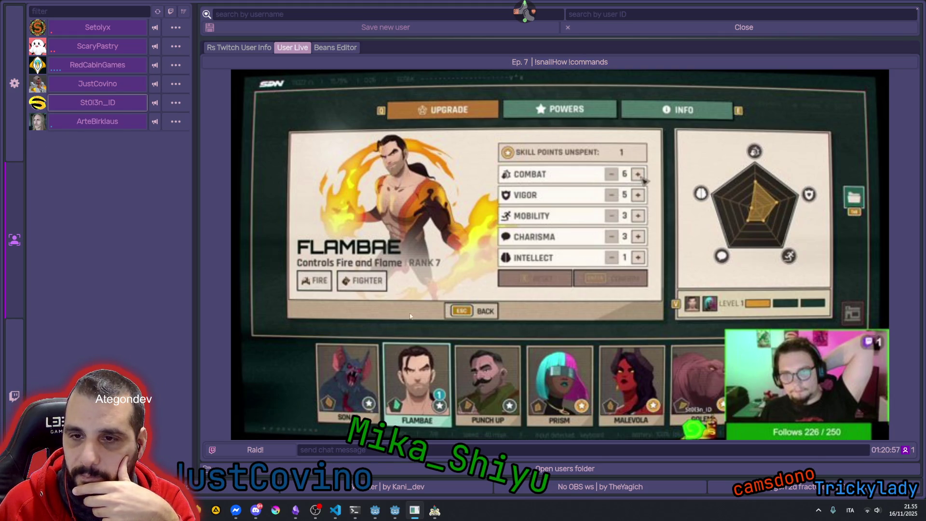
click(97, 123)
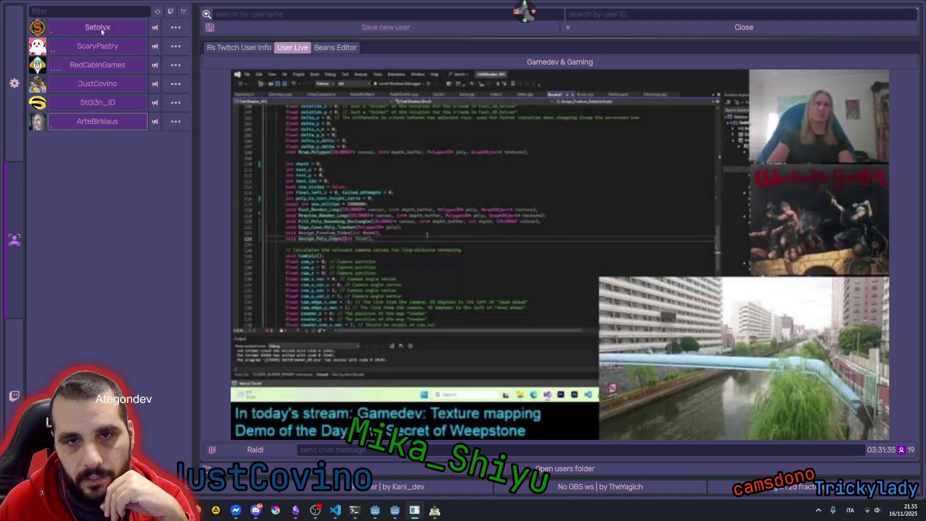
click(98, 84)
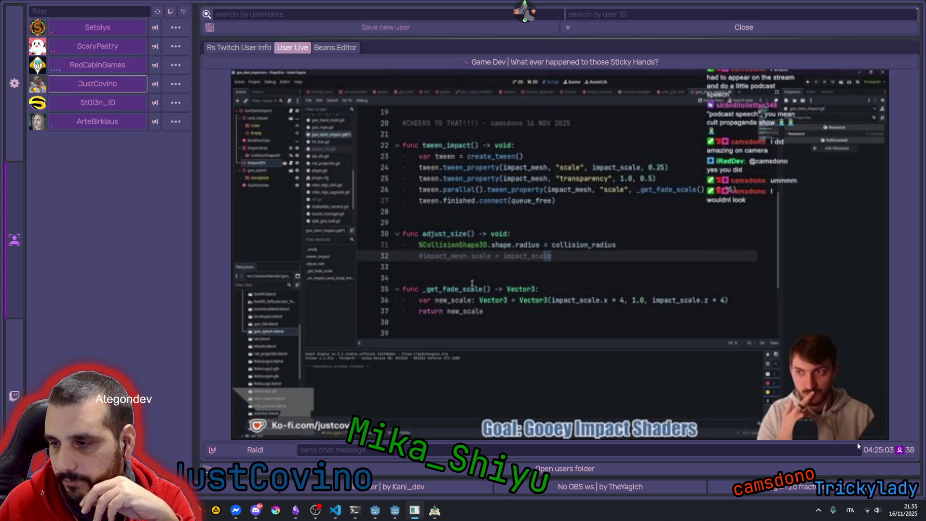
click(104, 44)
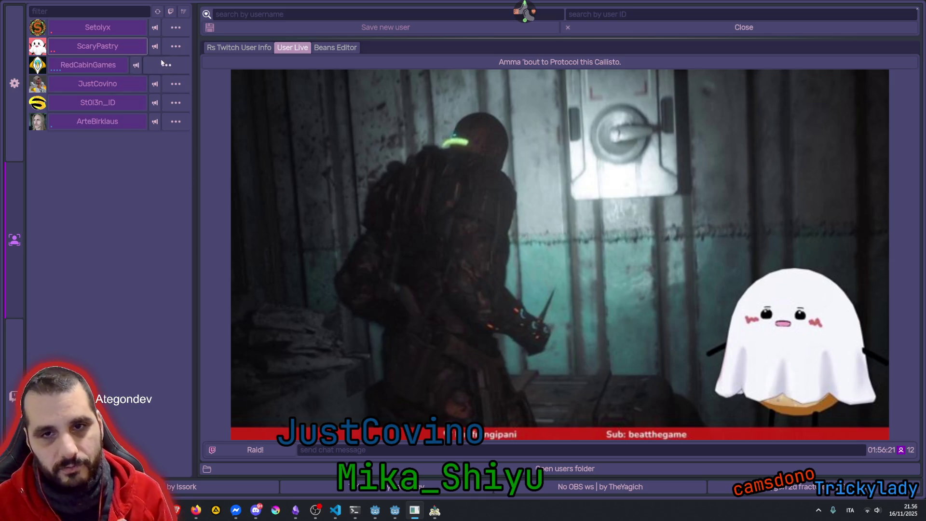
key(alt+Tab)
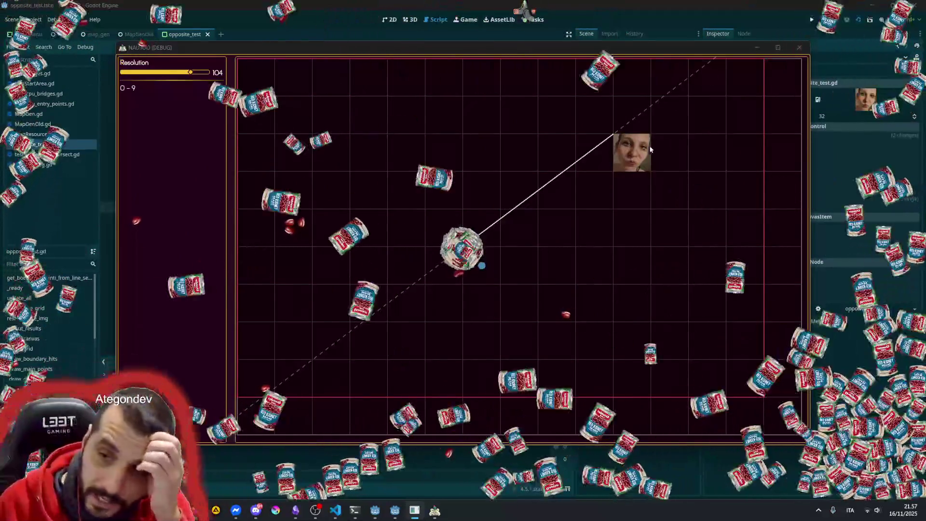
Reposition the arrow's start point further right on the debug grid
click(649, 170)
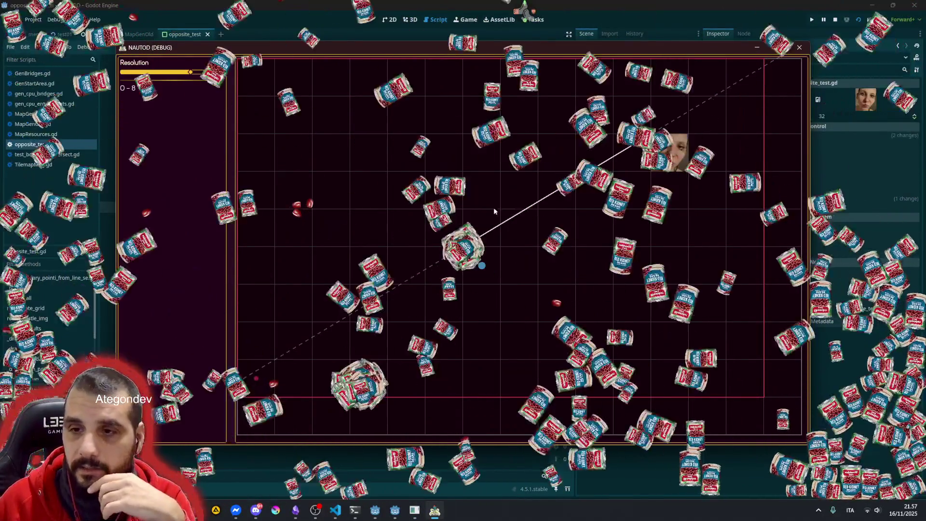